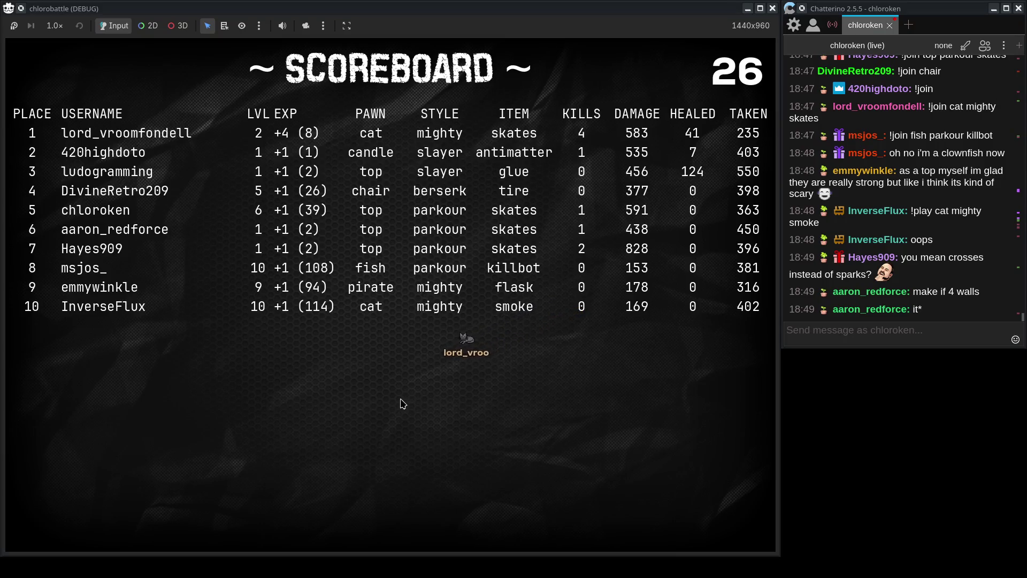
# - Finish typing '!join top slayer' in the Chatterino message box without sending it
pyautogui.click(913, 328)
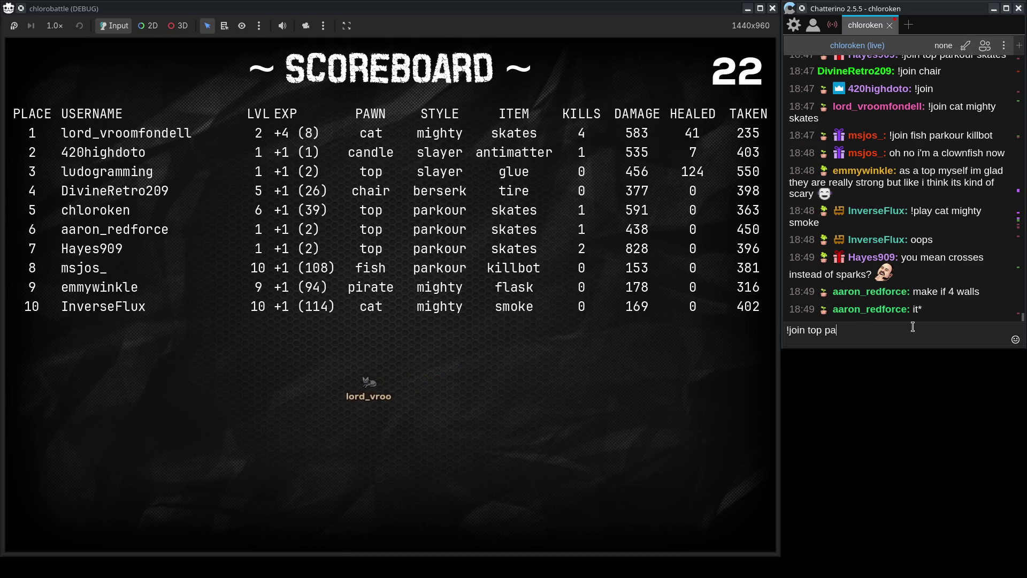
pyautogui.write('layer')
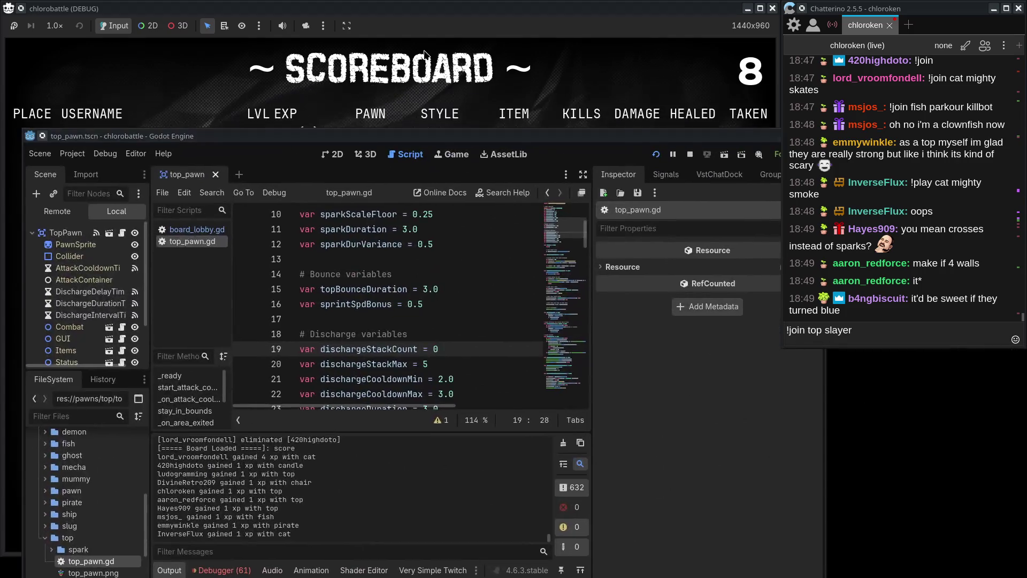
pyautogui.click(527, 148)
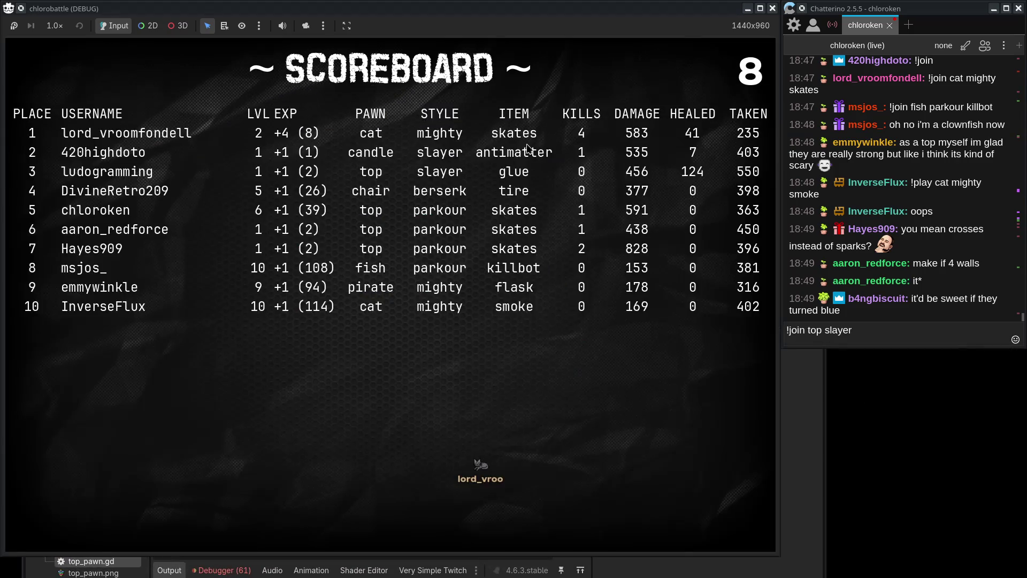
pyautogui.scroll(-10, 415, 259)
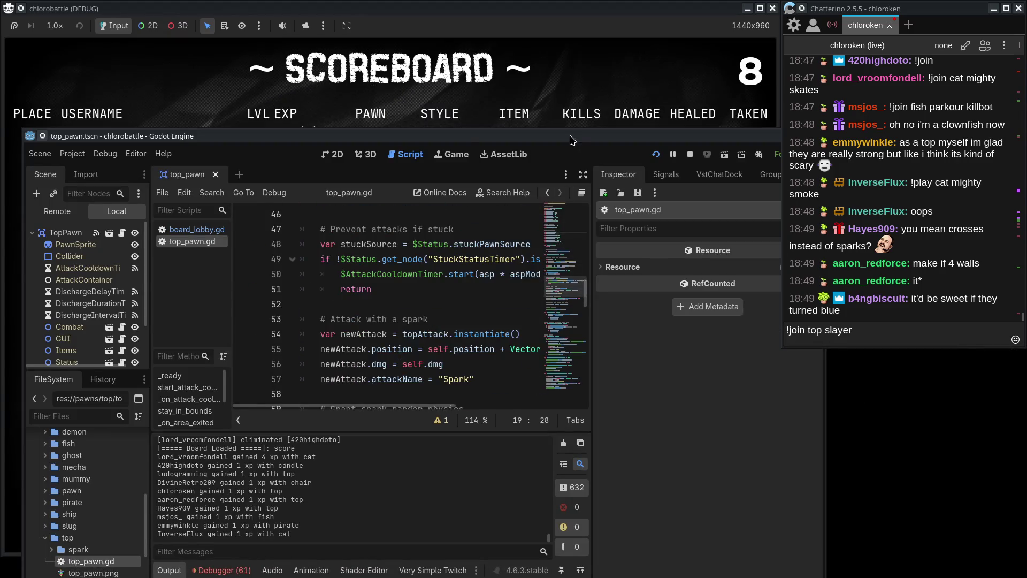
pyautogui.scroll(-9, 415, 259)
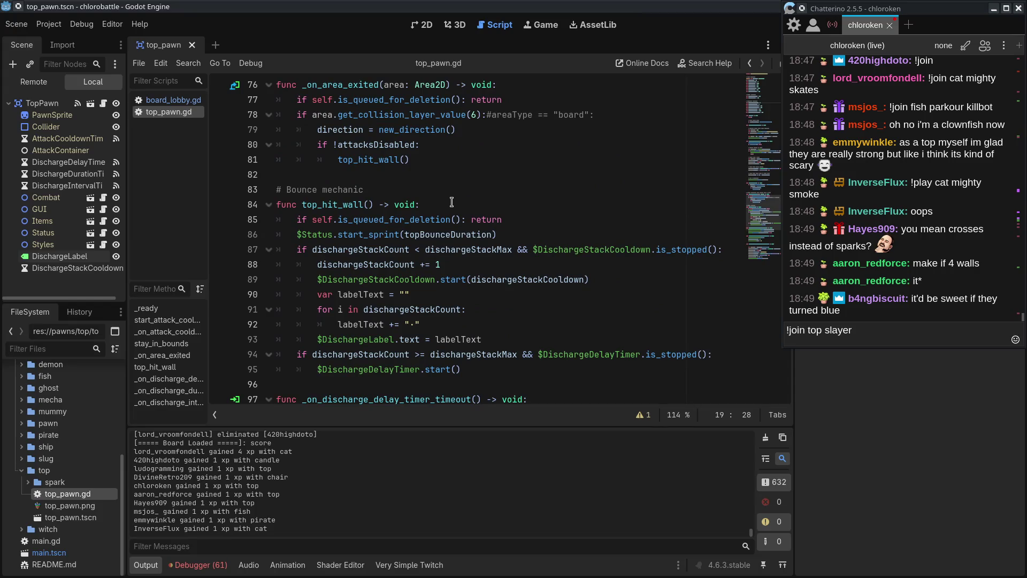
pyautogui.click(351, 205)
pyautogui.scroll(2, 351, 205)
pyautogui.click(382, 249)
pyautogui.click(398, 205)
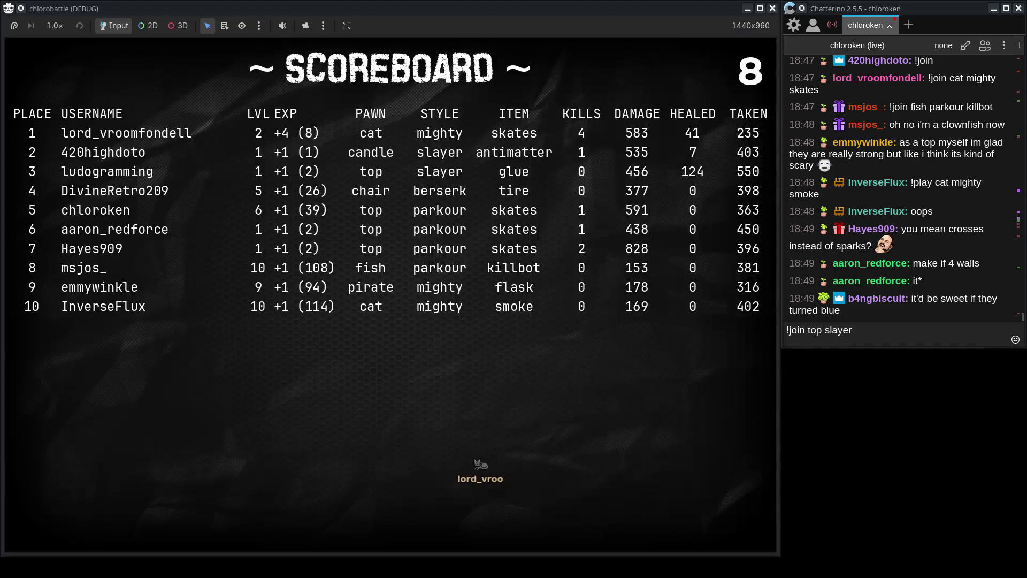
pyautogui.click(851, 333)
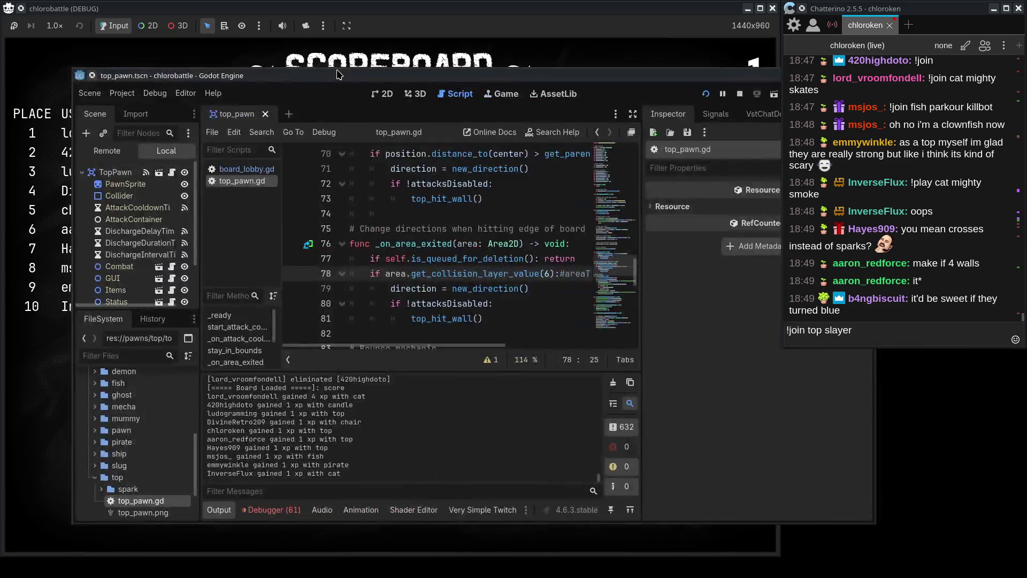
pyautogui.scroll(-10, 470, 276)
# - Add newAttack.modulate.r and .g = 0.5 lines in top_pawn.gd and run the game
pyautogui.click(478, 364)
pyautogui.press('Return')
pyautogui.write('newAttack.modulate.r = 0.5')
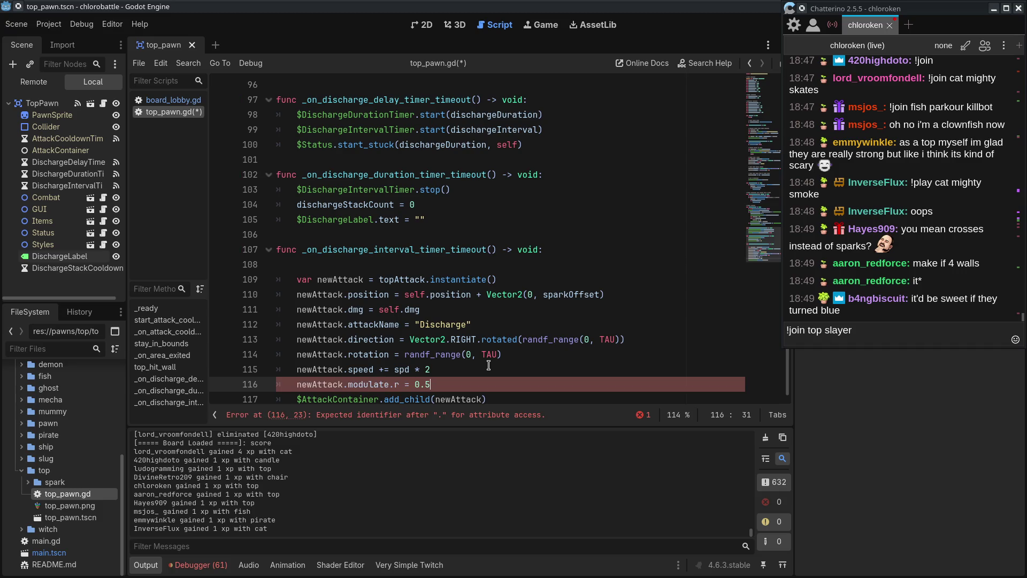
pyautogui.hotkey('ctrl', 'shift', 'd')
pyautogui.doubleClick(397, 396)
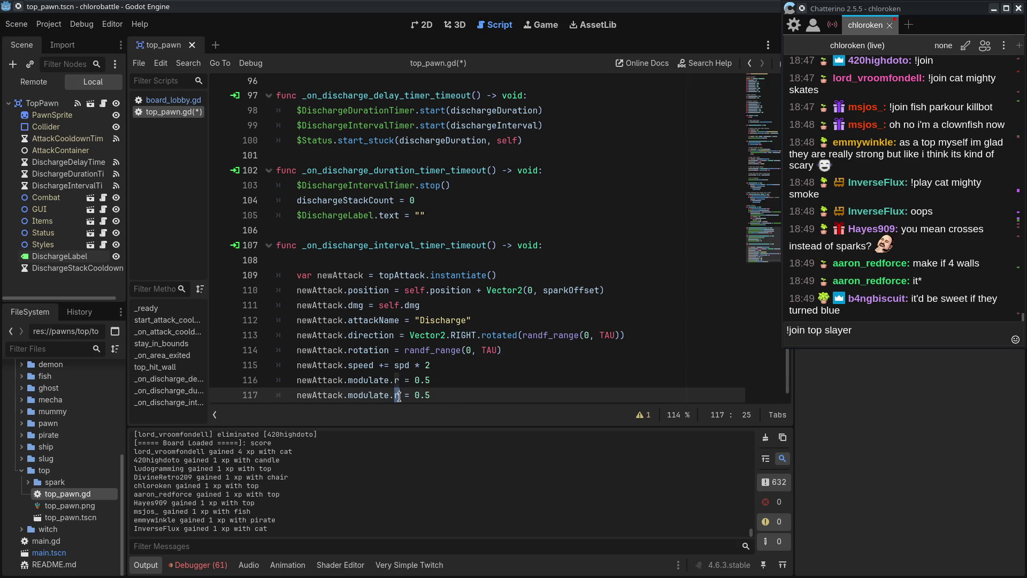
pyautogui.press('F5')
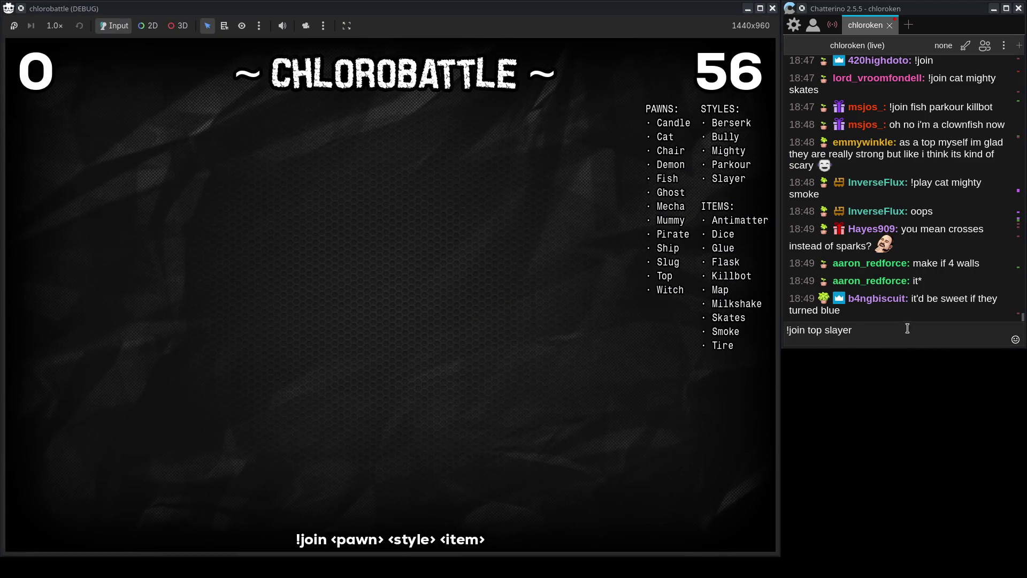
# - Send the '!join top slayer killbot' command in Chatterino and return focus to the game
pyautogui.click(900, 326)
pyautogui.write('killb')
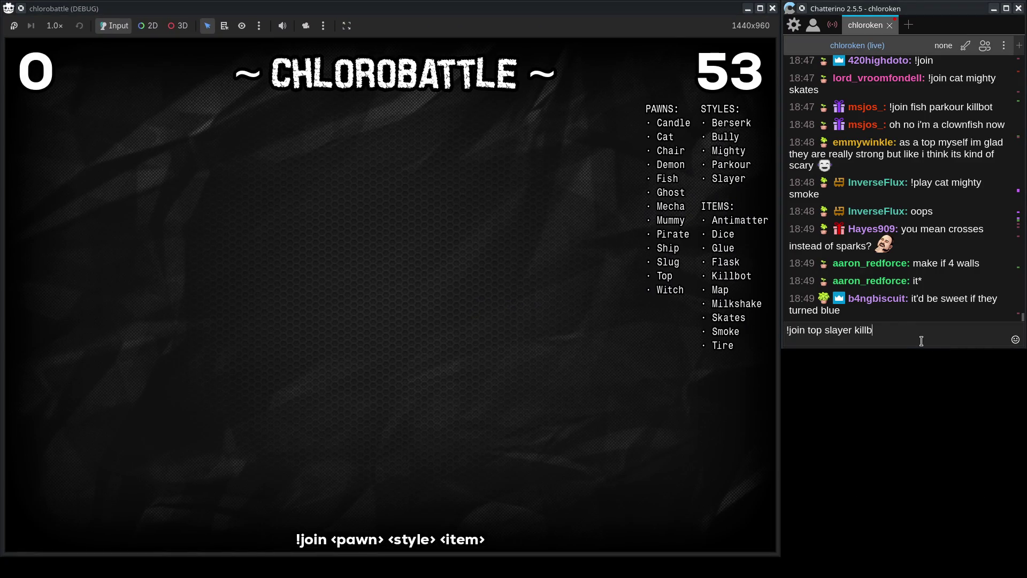
pyautogui.write('ot')
pyautogui.press('Return')
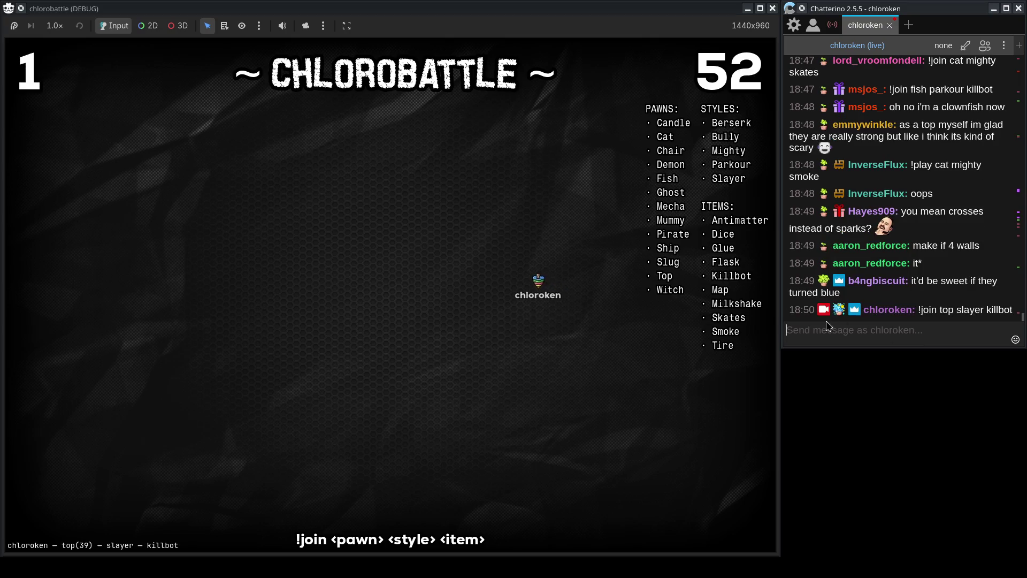
pyautogui.click(881, 481)
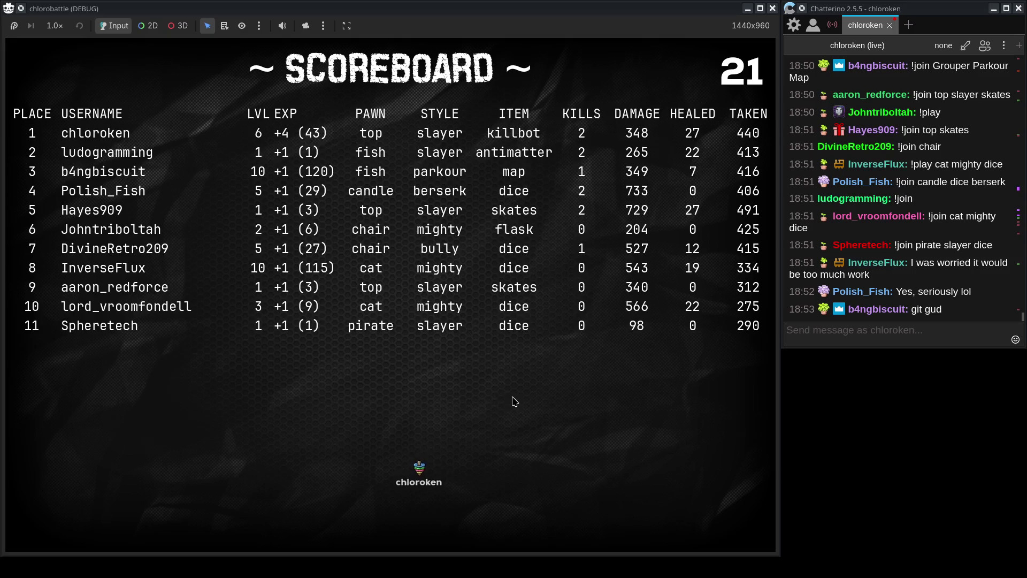
# - Close the game, replace the commented tint lines with newAttack.discharge = true, and save top_pawn.gd
pyautogui.click(773, 9)
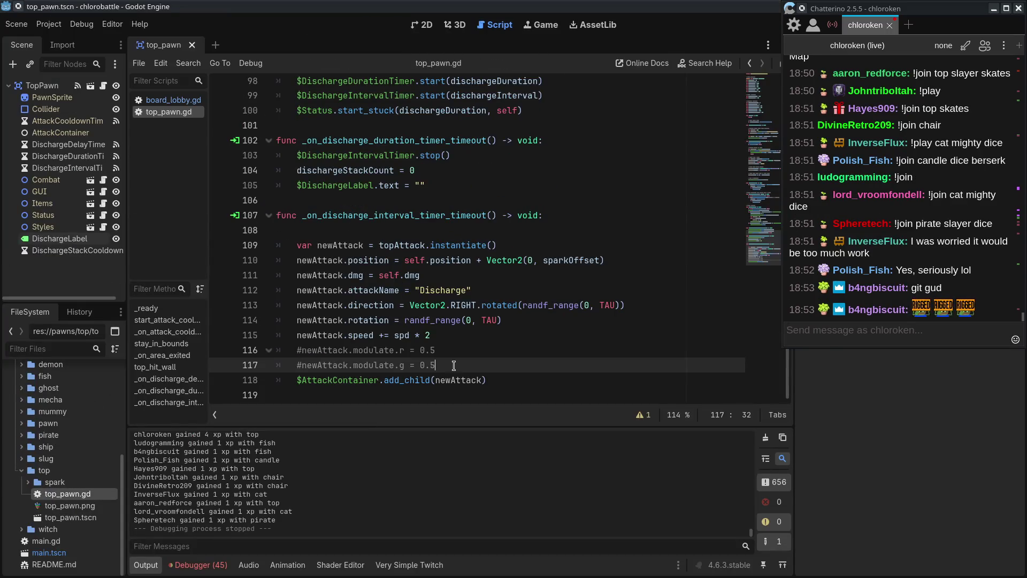
pyautogui.moveTo(453, 365); pyautogui.dragTo(462, 334)
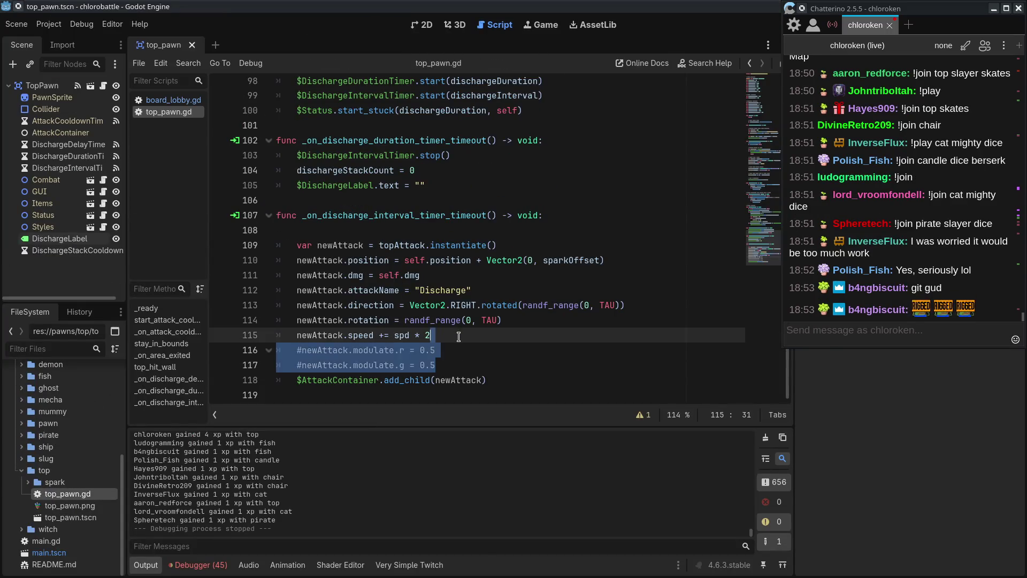
pyautogui.press('BackSpace')
pyautogui.press('Return')
pyautogui.write('newAttac')
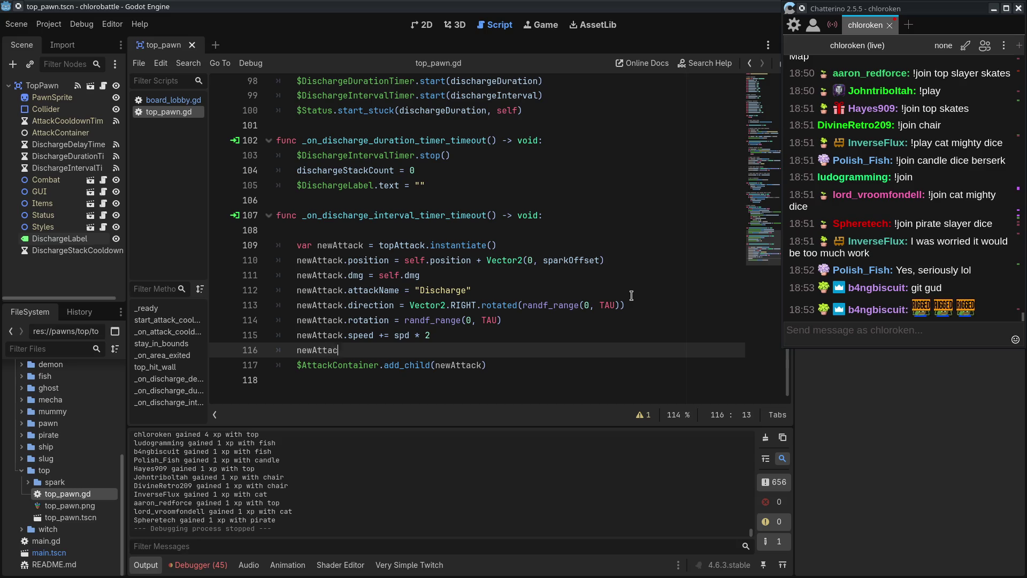
pyautogui.write('k.')
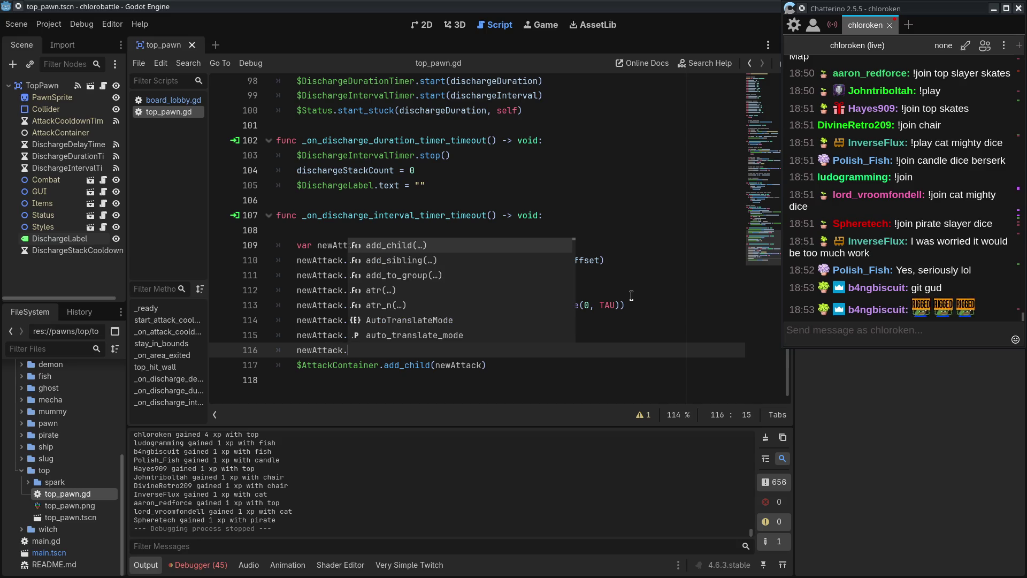
pyautogui.write('discharge =')
pyautogui.hotkey('ctrl', 's')
# - Open top_attack.gd from the spark folder with the caret on empty line 7
pyautogui.press('Up')
pyautogui.press('Up')
pyautogui.press('Up')
pyautogui.doubleClick(83, 483)
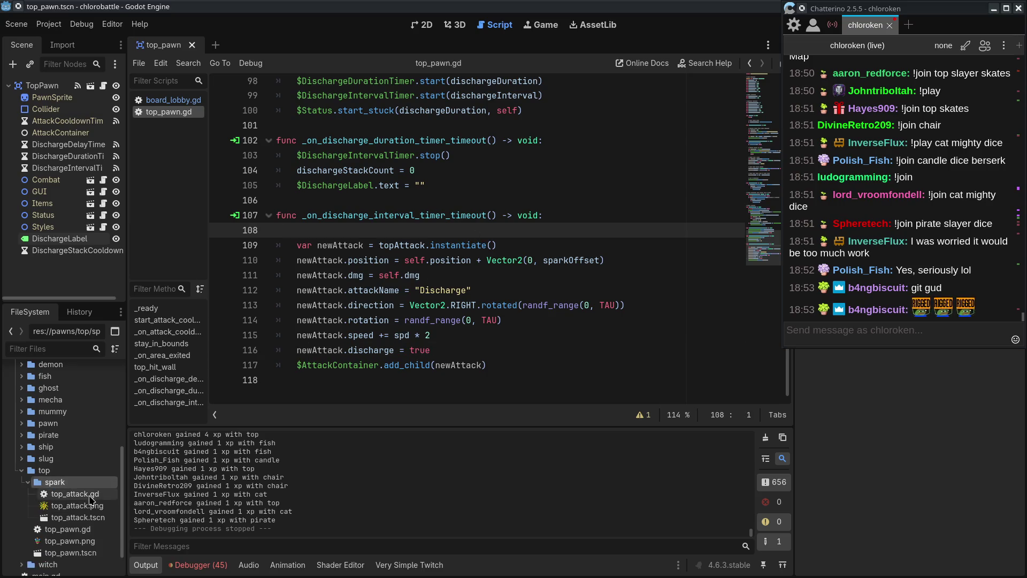
pyautogui.doubleClick(81, 493)
pyautogui.click(401, 159)
# - Declare a discharge variable on line 7 of top_attack.gd and save the script
pyautogui.press('Down')
pyautogui.write('var')
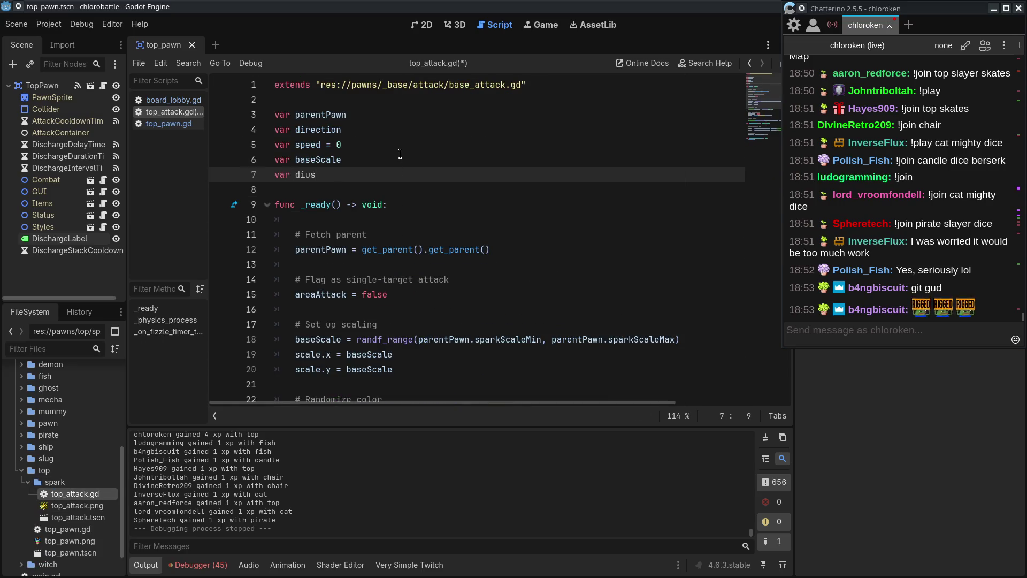
pyautogui.hotkey('ctrl', 's')
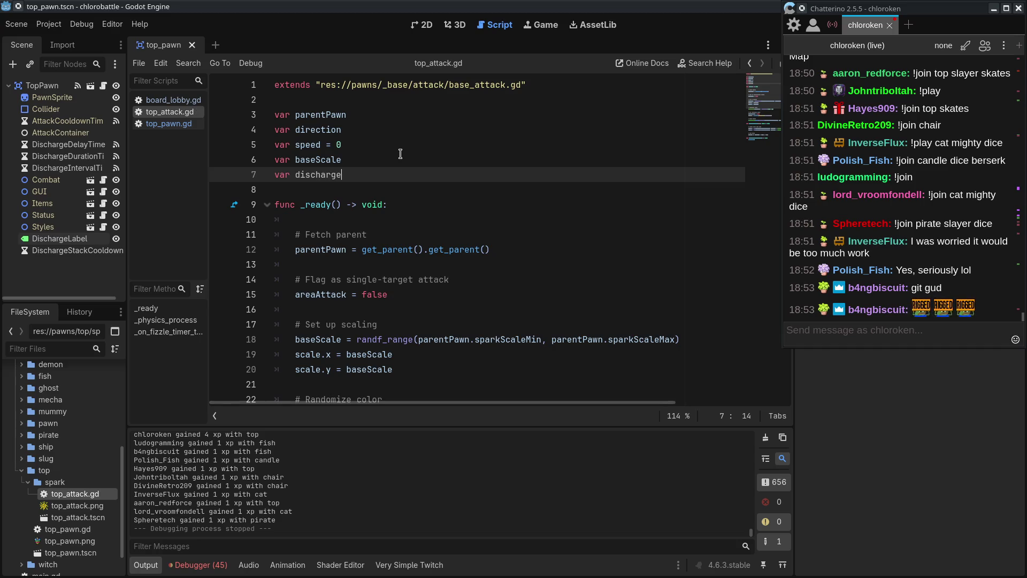
pyautogui.press('Down')
pyautogui.press('Down')
pyautogui.press('Down')
pyautogui.scroll(-7, 506, 242)
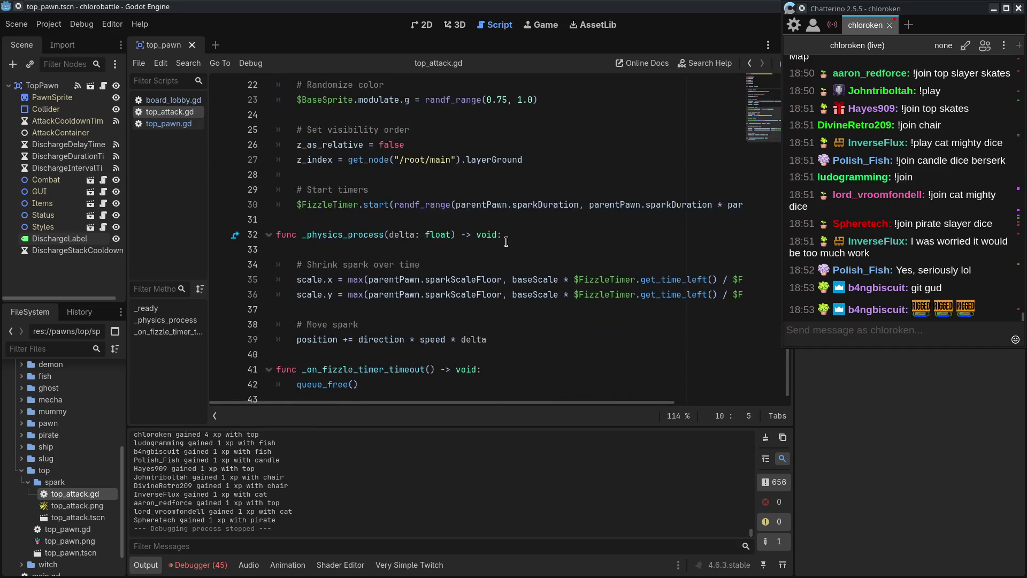
# - Move the chat window aside and compare the discharge variables in top_pawn.gd, top_attack.gd and board_lobby.gd
pyautogui.moveTo(929, 12)
pyautogui.mouseDown()
pyautogui.moveTo(875, 95)
pyautogui.moveTo(858, 71)
pyautogui.moveTo(1026, 110)
pyautogui.mouseUp()
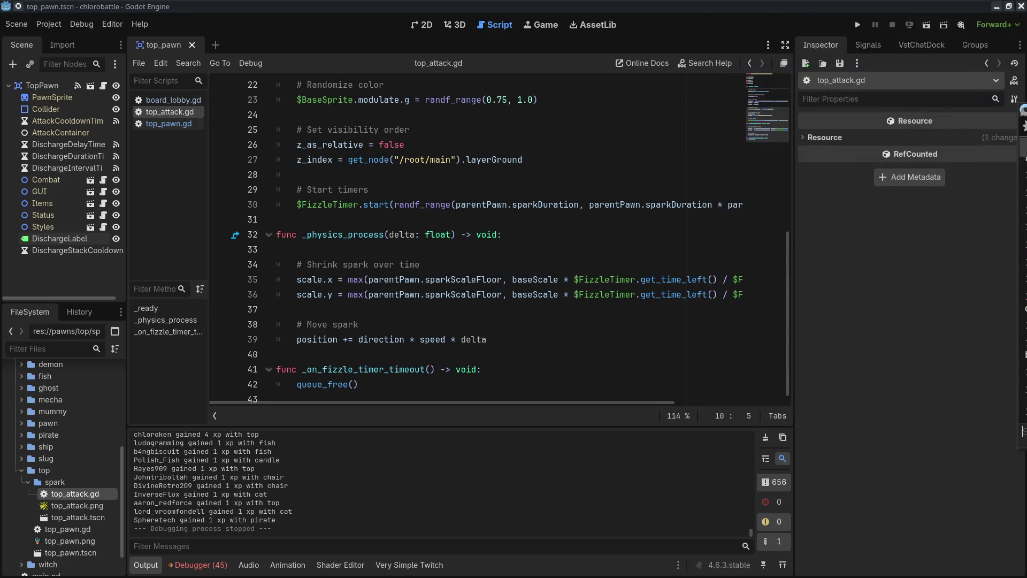
pyautogui.scroll(7, 282, 174)
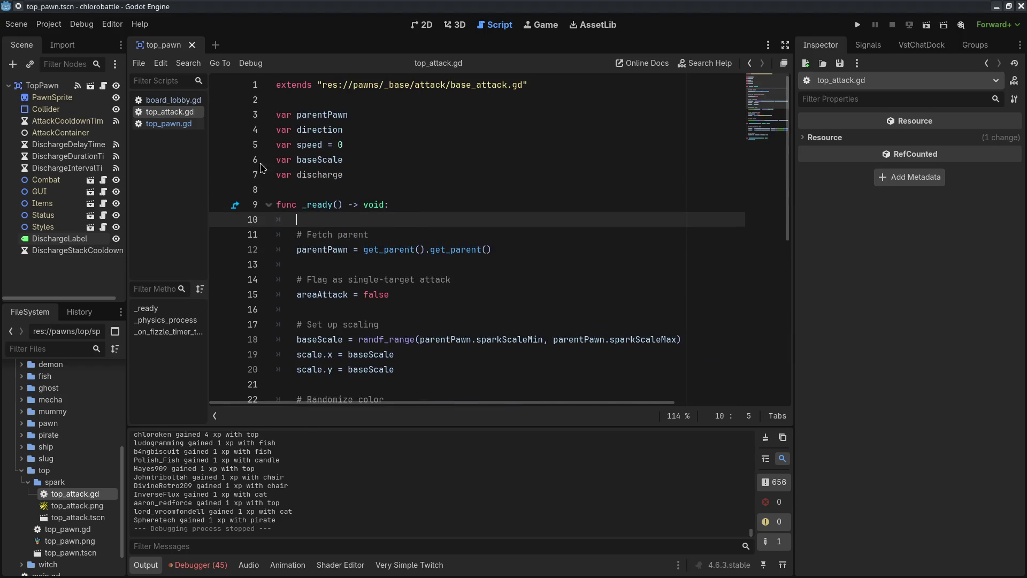
pyautogui.click(191, 123)
pyautogui.click(782, 106)
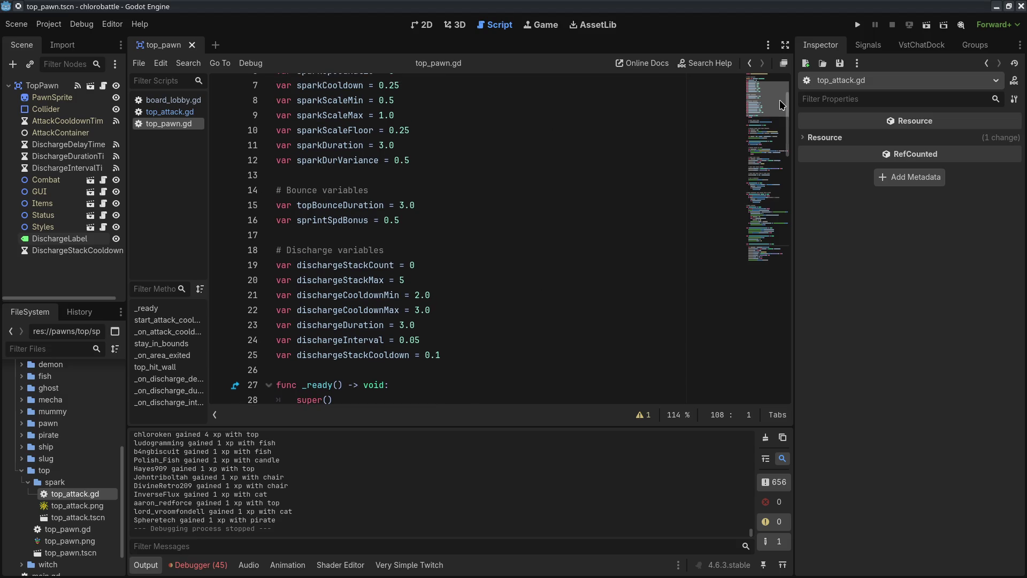
pyautogui.moveTo(782, 106); pyautogui.dragTo(780, 109)
pyautogui.click(170, 112)
pyautogui.click(182, 100)
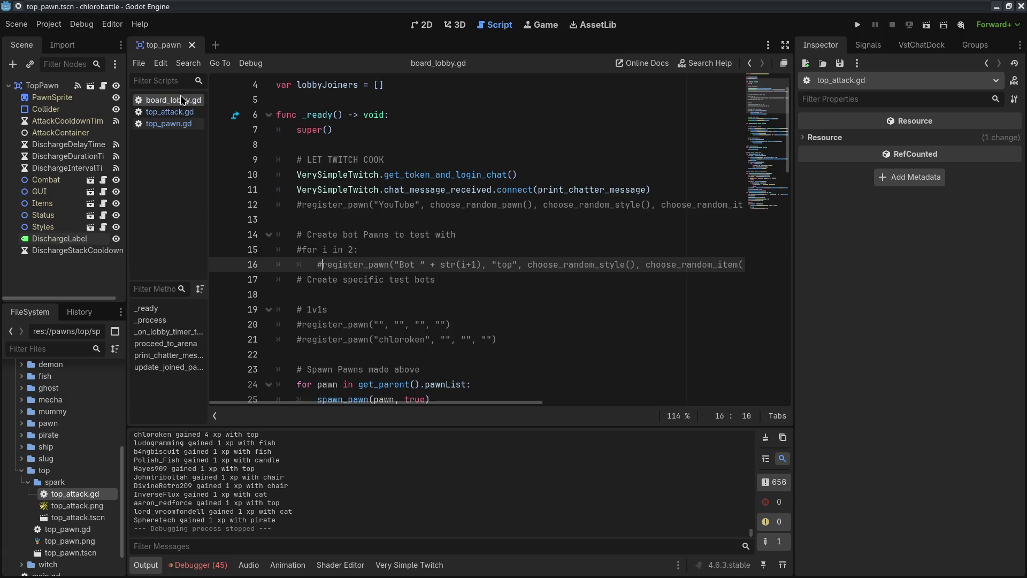
pyautogui.click(181, 124)
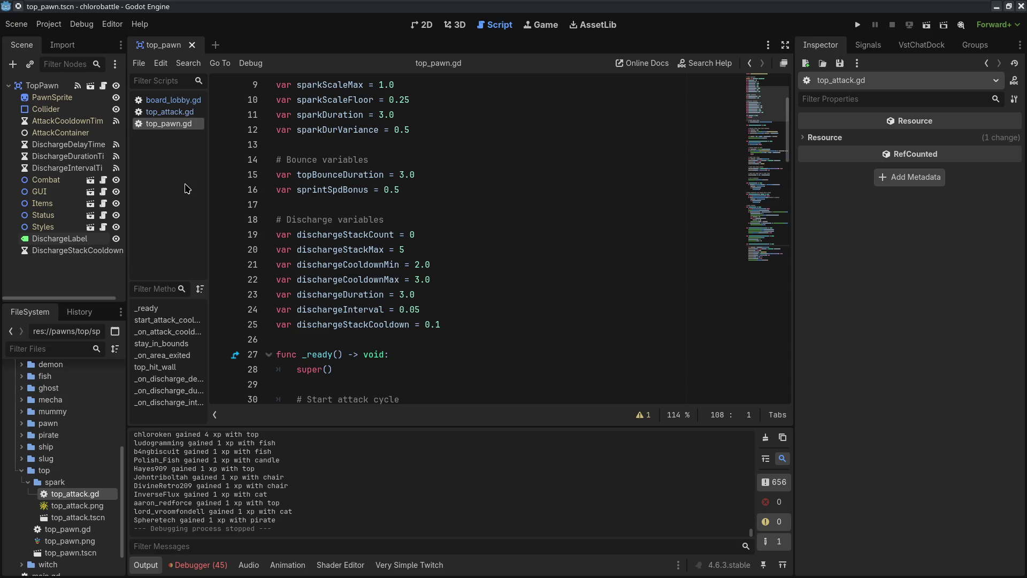
pyautogui.click(183, 112)
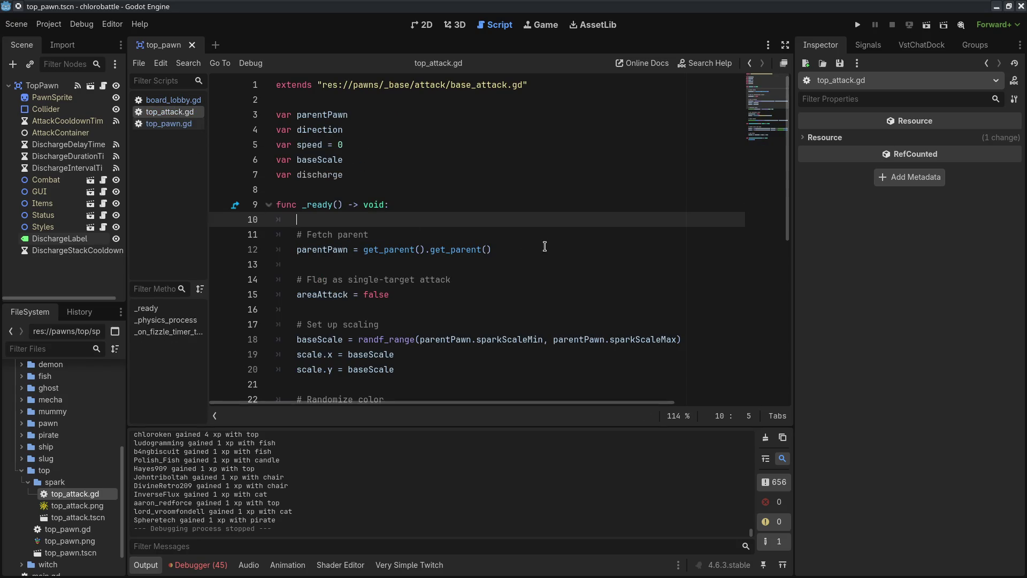
# - Open top_attack.tscn in its own tab and select the TopAttack root node
pyautogui.click(521, 174)
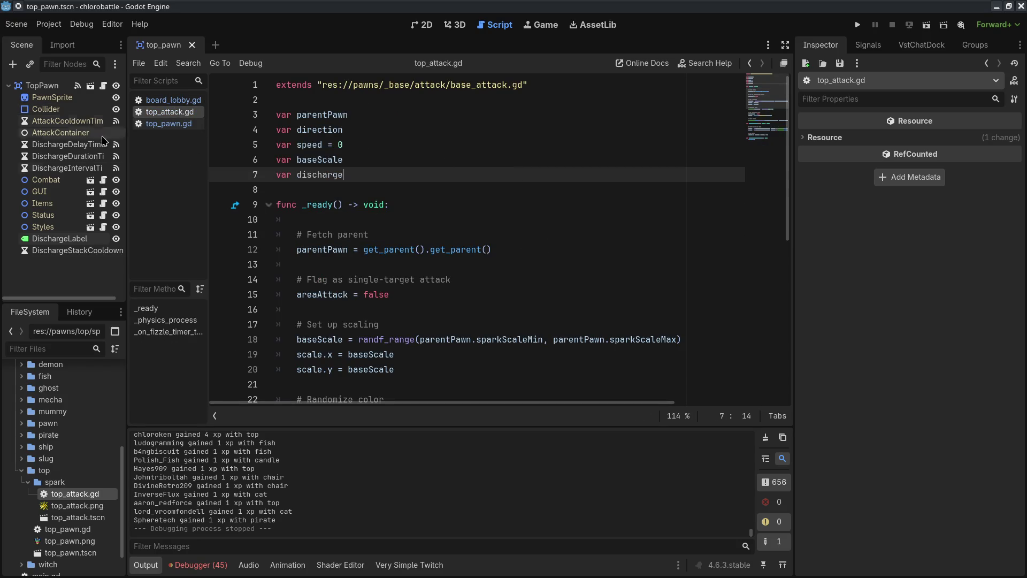
pyautogui.doubleClick(81, 517)
pyautogui.click(55, 86)
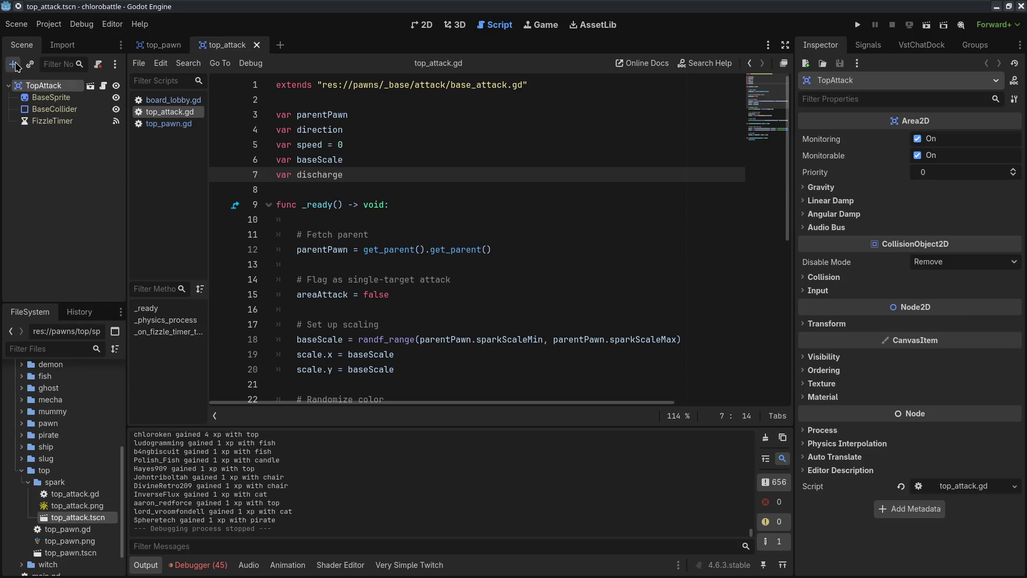
# - Add a Timer child under TopAttack and name it DischargeDirectionTimer
pyautogui.click(14, 65)
pyautogui.press('Return')
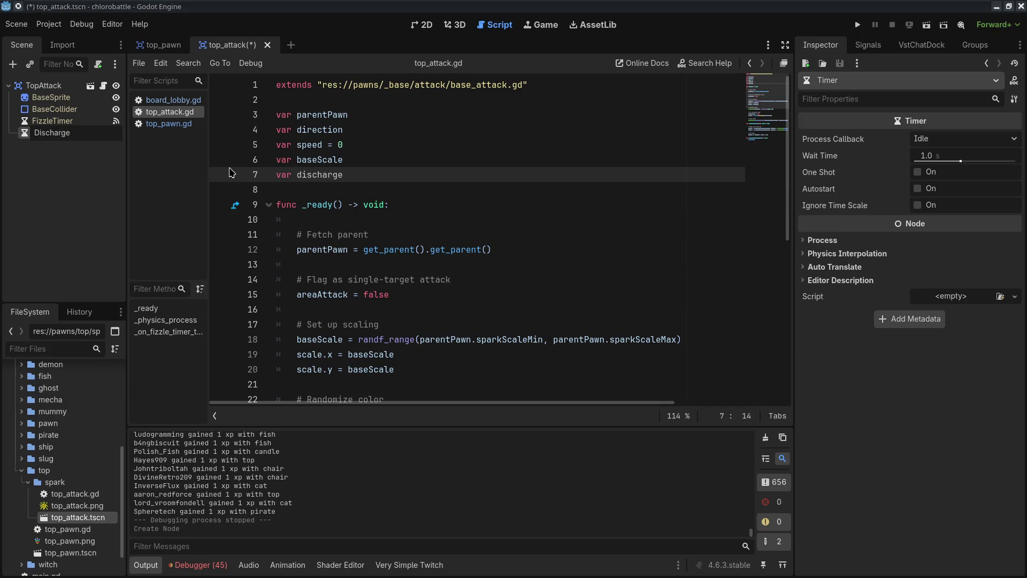
pyautogui.write('Timer')
pyautogui.press('Return')
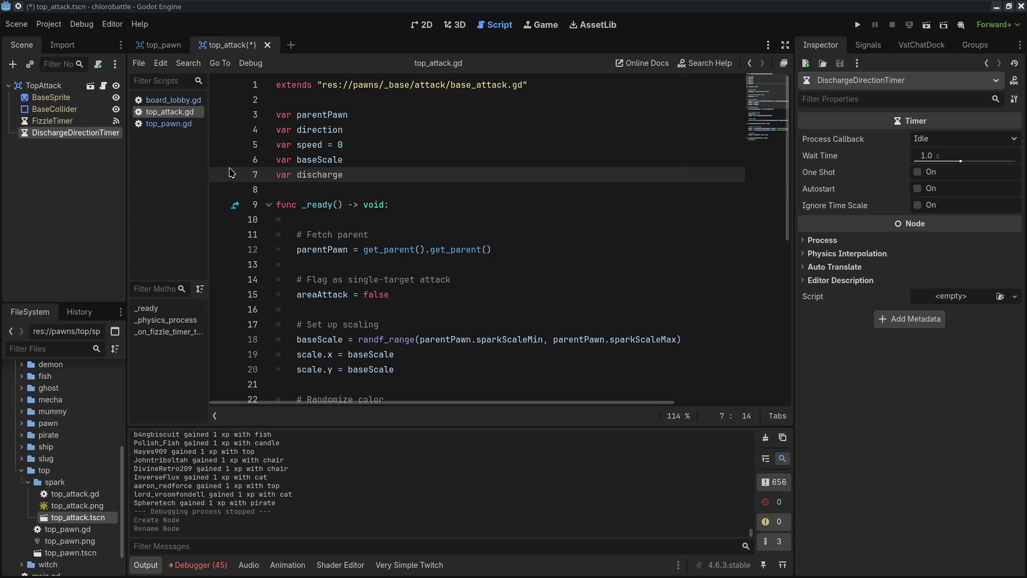
pyautogui.doubleClick(66, 134)
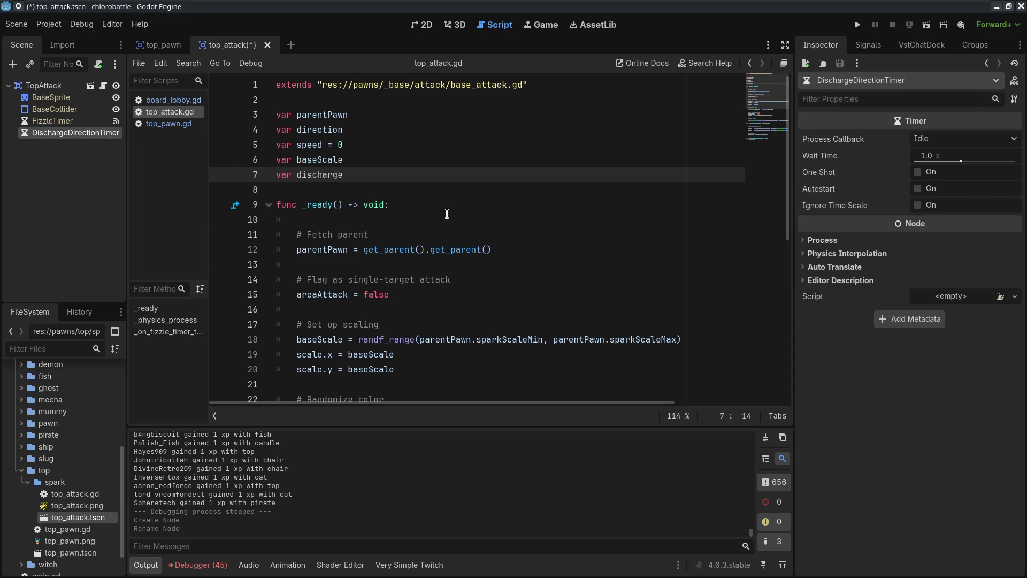
# - Insert blank lines at the start of the _ready function in top_attack.gd
pyautogui.click(597, 223)
pyautogui.click(632, 205)
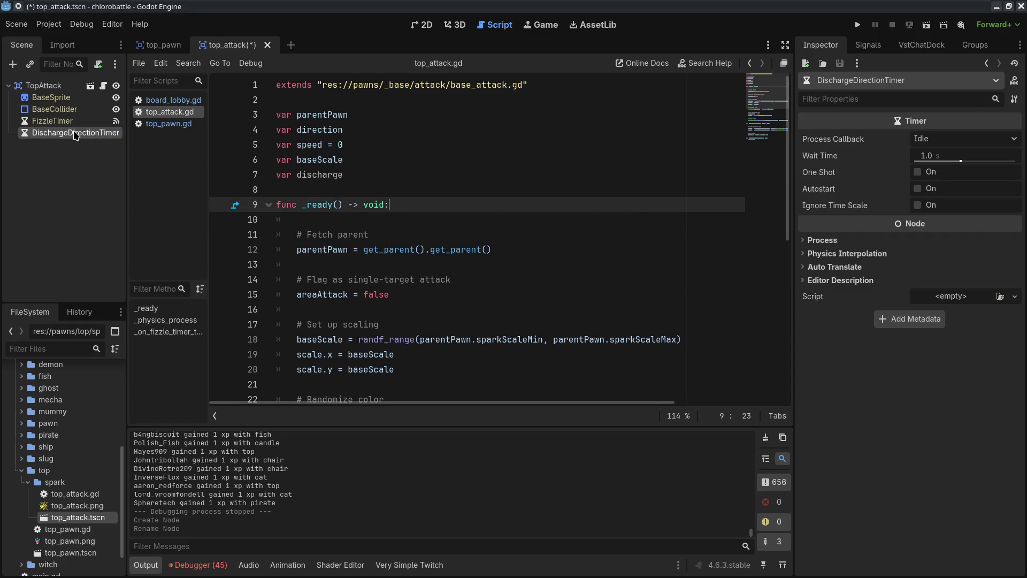
pyautogui.press('Return')
pyautogui.press('Return')
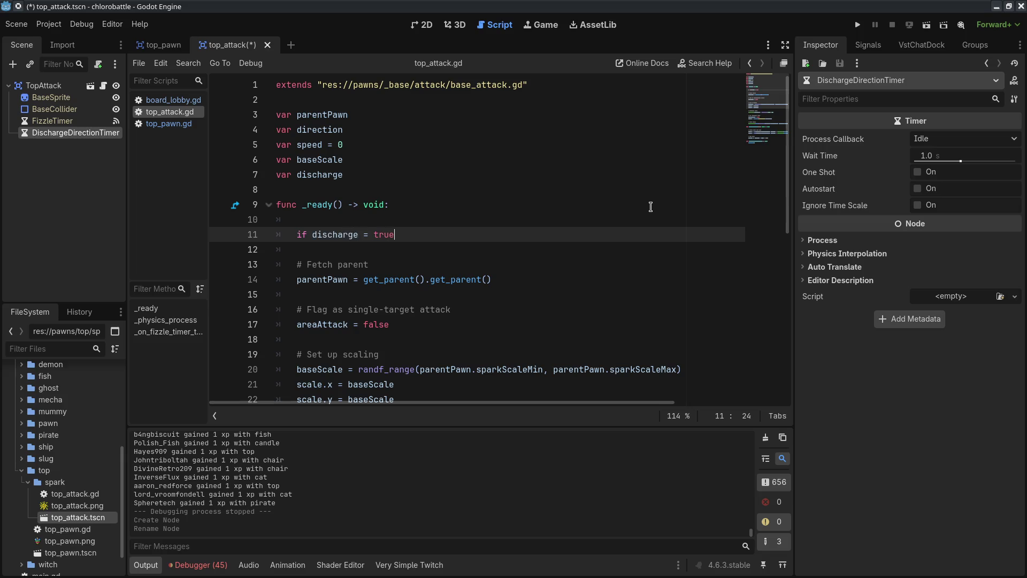
# - Change line 7 so the discharge variable defaults to false
pyautogui.click(601, 162)
pyautogui.click(606, 168)
pyautogui.write('= false')
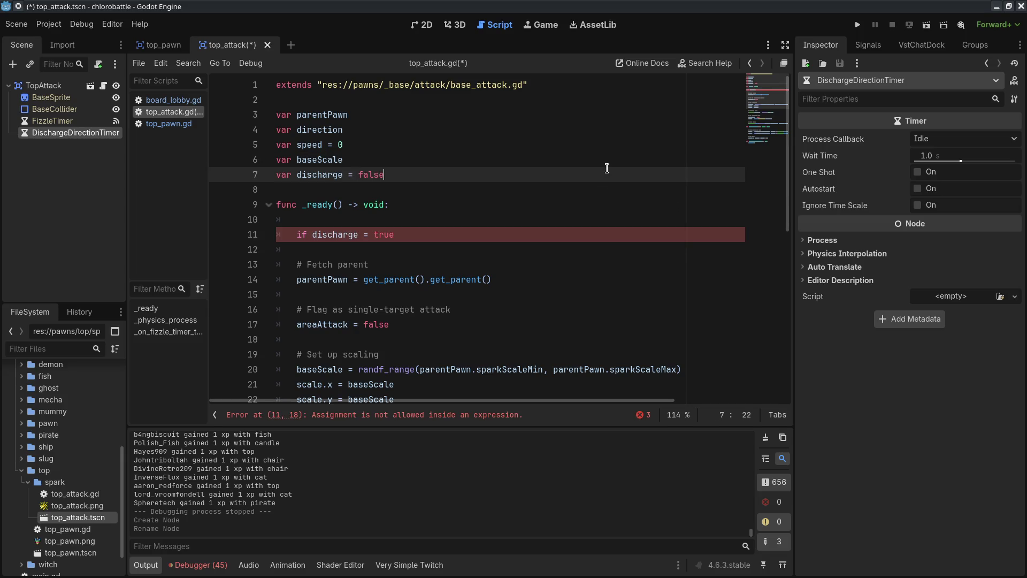
# - In _ready, add 'if discharge == true:' that calls $DischargeDirectionTimer.start()
pyautogui.click(439, 235)
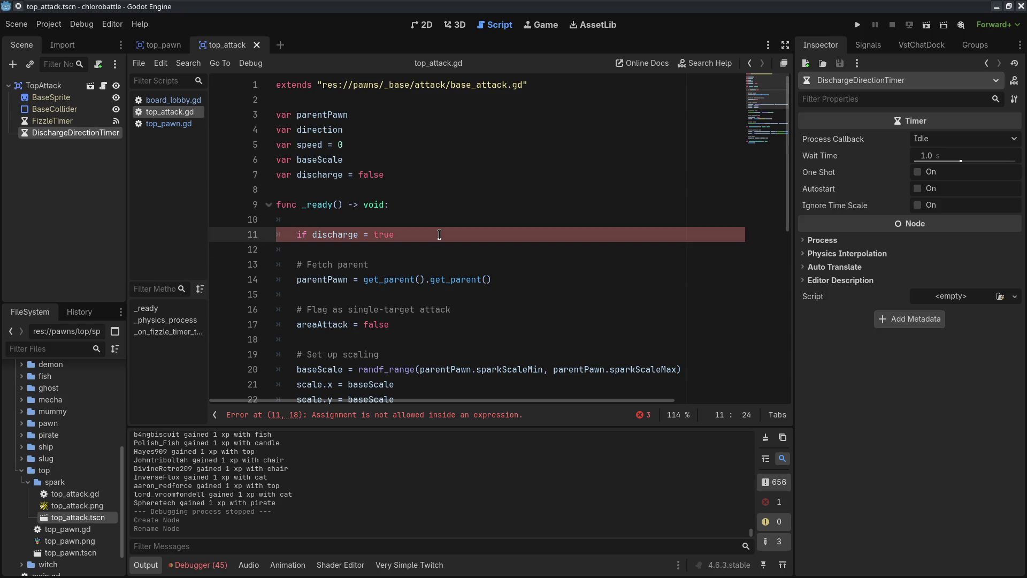
pyautogui.write(':')
pyautogui.press('Return')
pyautogui.write('DischargeDirectionTimer')
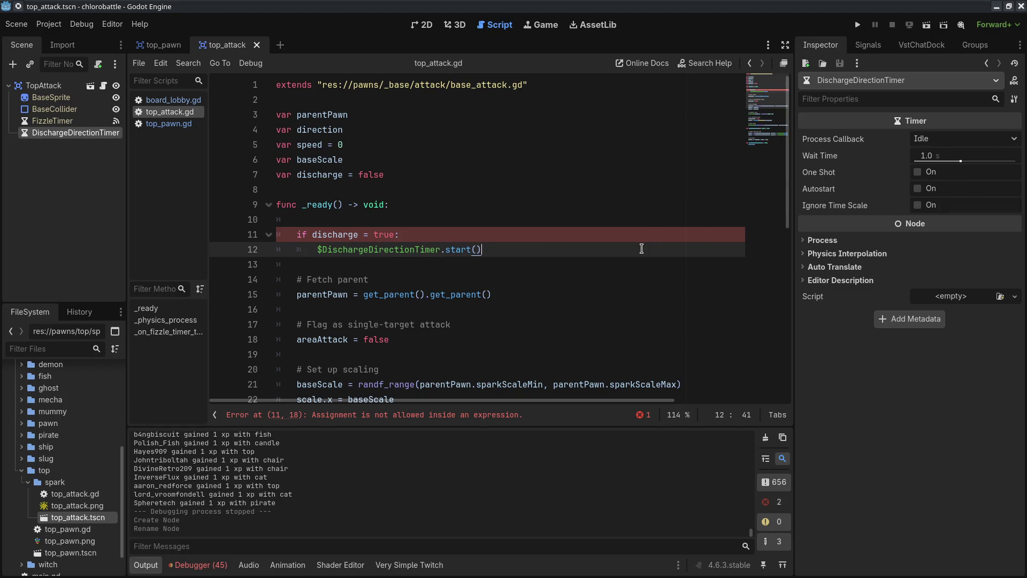
pyautogui.click(613, 239)
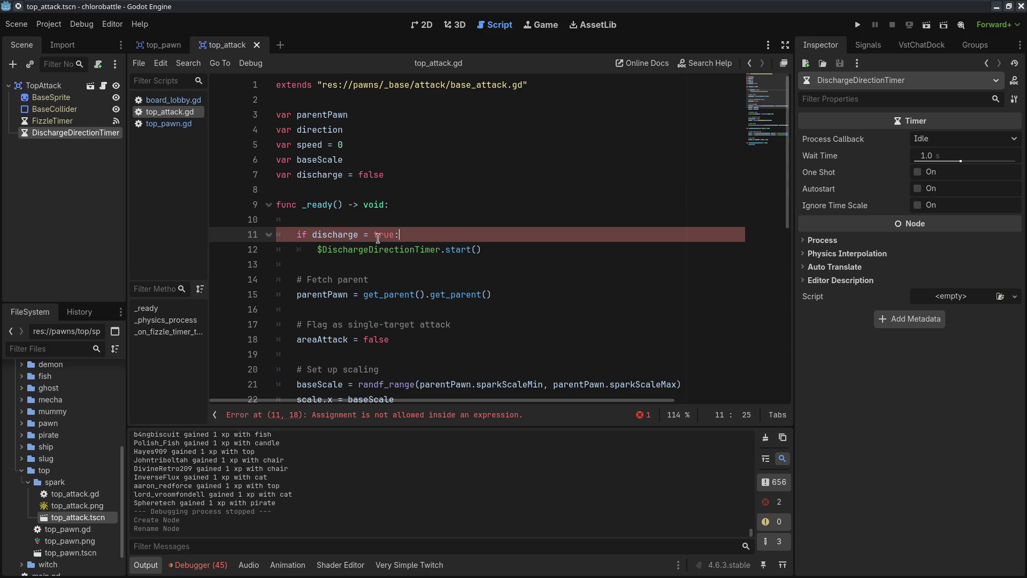
pyautogui.click(433, 259)
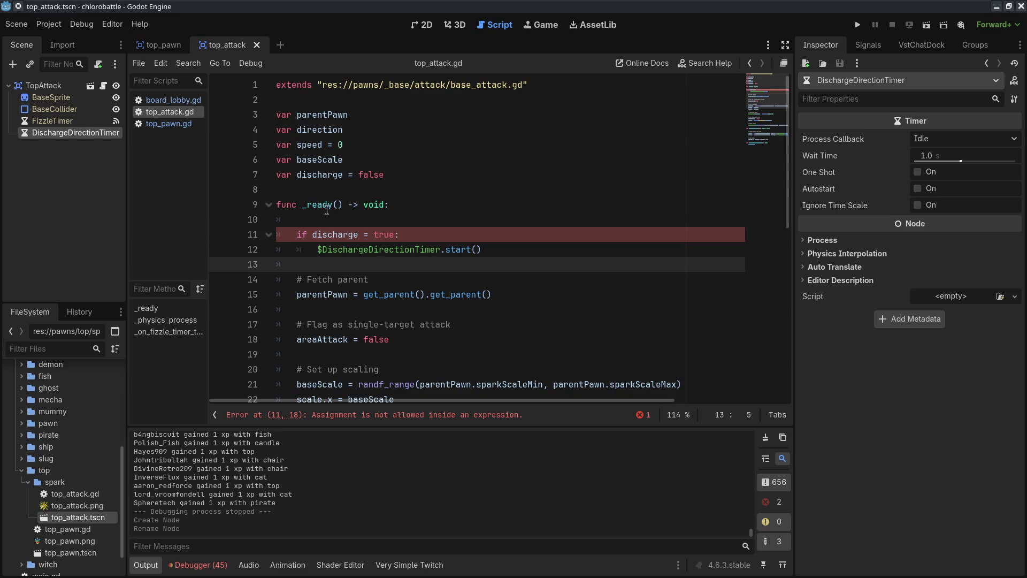
pyautogui.click(360, 234)
pyautogui.write('=')
pyautogui.click(374, 309)
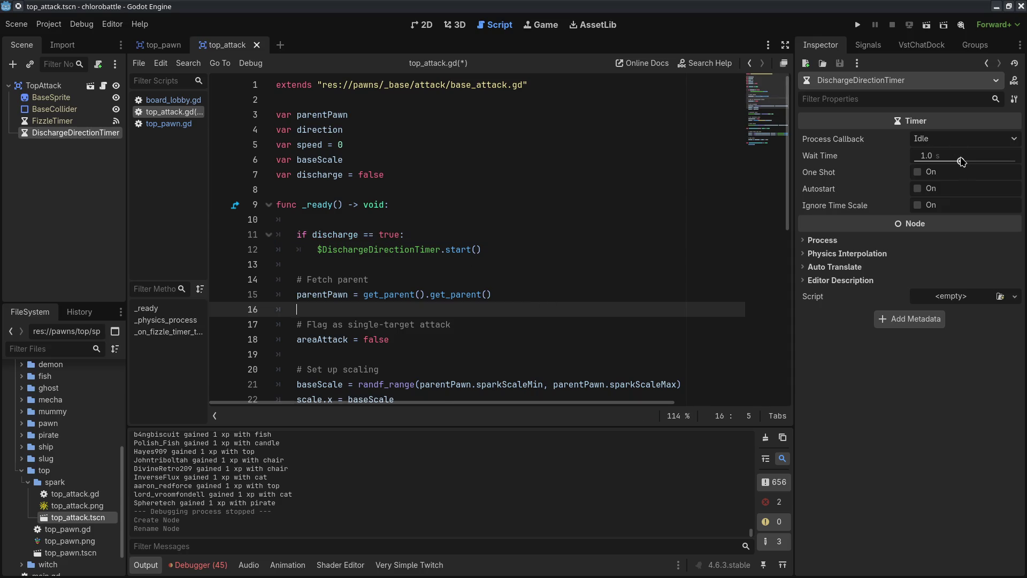
pyautogui.click(557, 251)
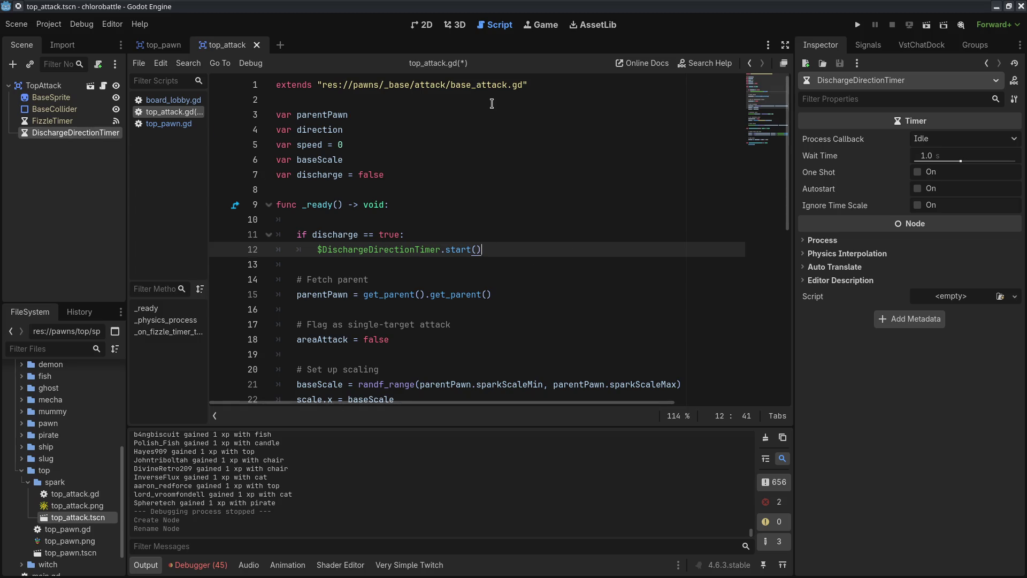
# - Choose Connect on the timer's timeout() signal in the Signals list
pyautogui.click(868, 45)
pyautogui.rightClick(889, 97)
pyautogui.click(892, 104)
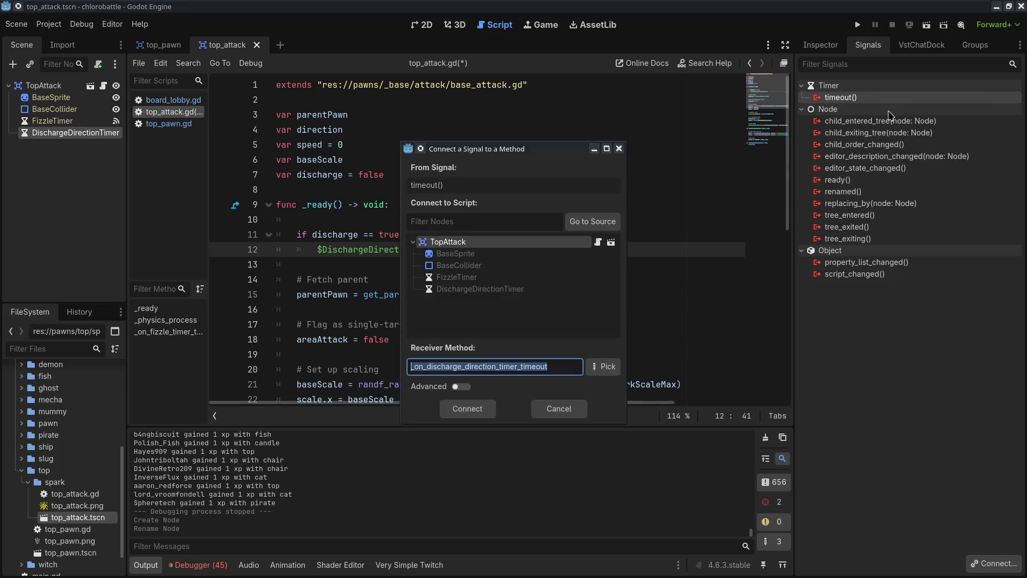
# - Connect timeout to a new handler that sets direction = randf_range(0, TAU), and save
pyautogui.press('Return')
pyautogui.scroll(5, 549, 330)
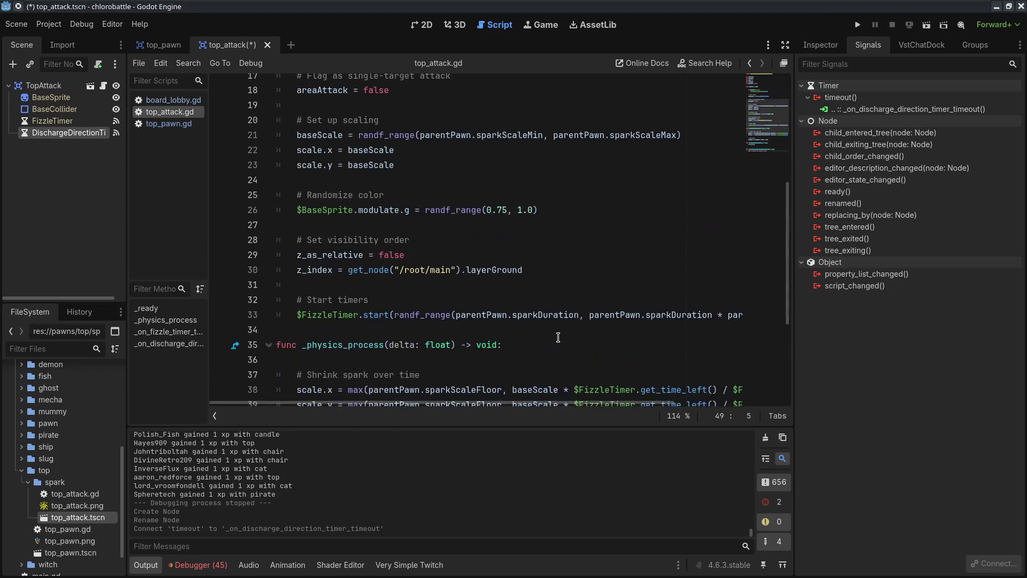
pyautogui.scroll(4, 546, 327)
pyautogui.doubleClick(329, 134)
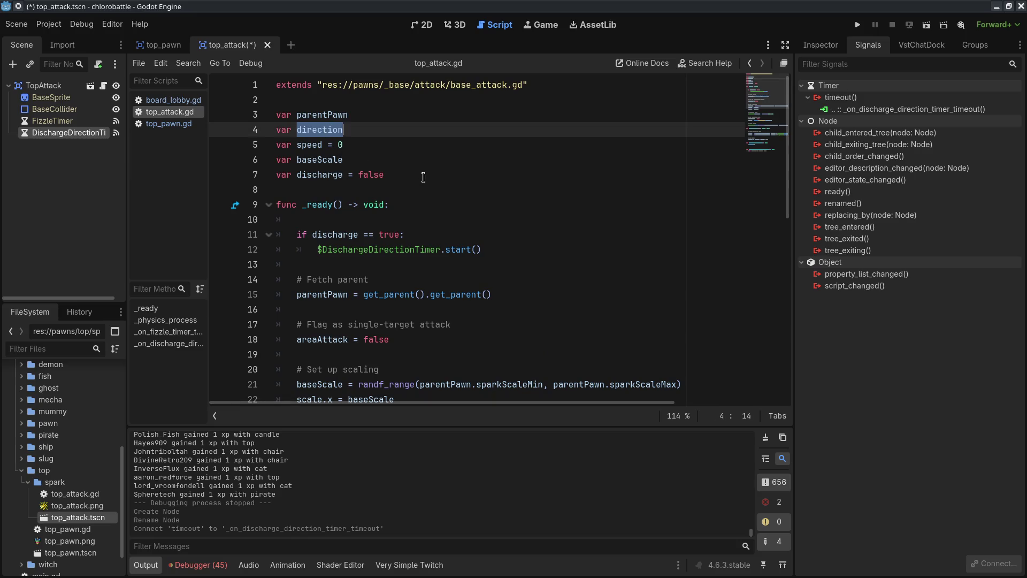
pyautogui.scroll(-9, 329, 160)
pyautogui.moveTo(297, 375); pyautogui.dragTo(552, 377)
pyautogui.write('direction = ranf')
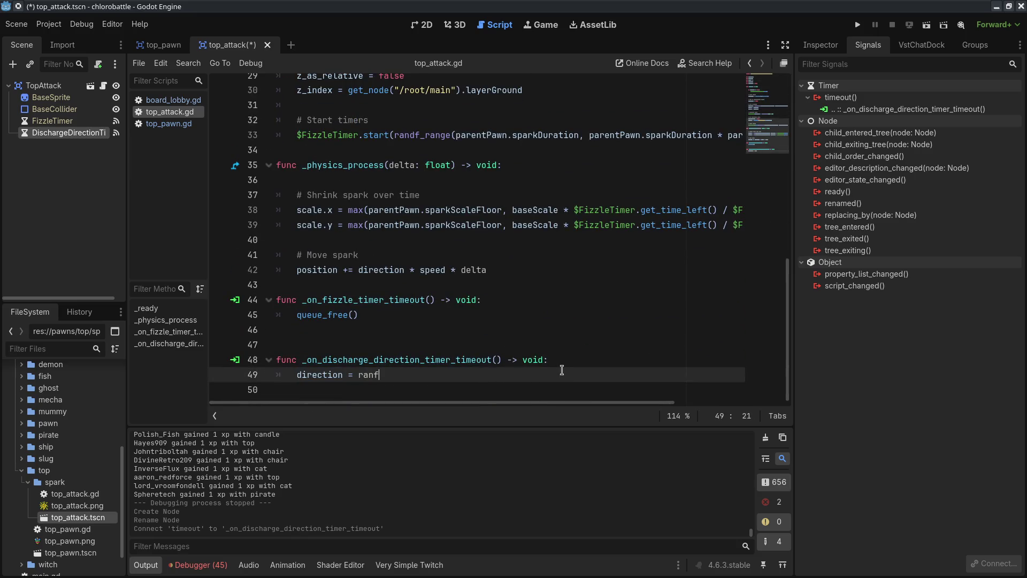
pyautogui.write('_ra')
pyautogui.press('Return')
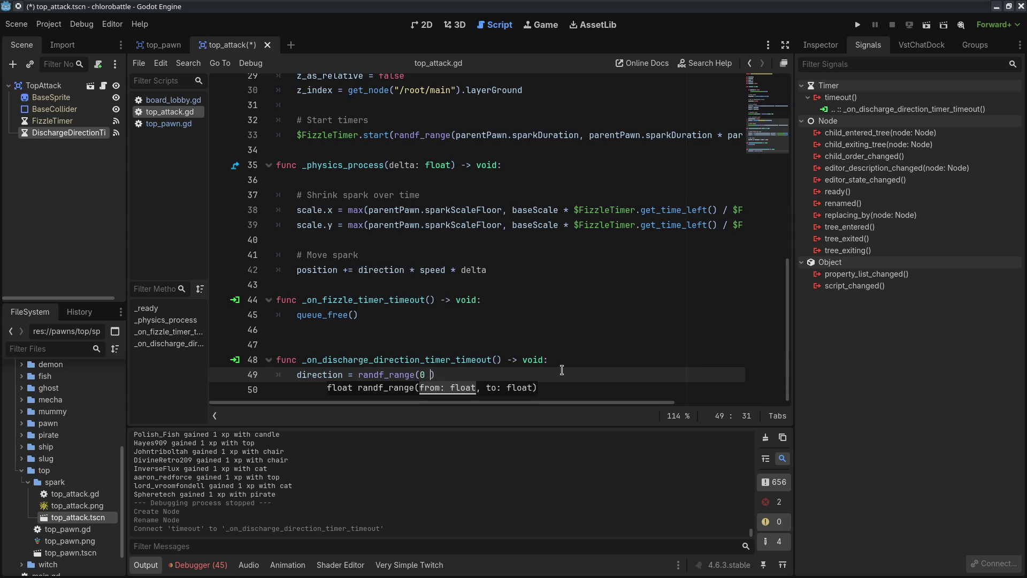
pyautogui.write('TAU')
pyautogui.hotkey('ctrl', 's')
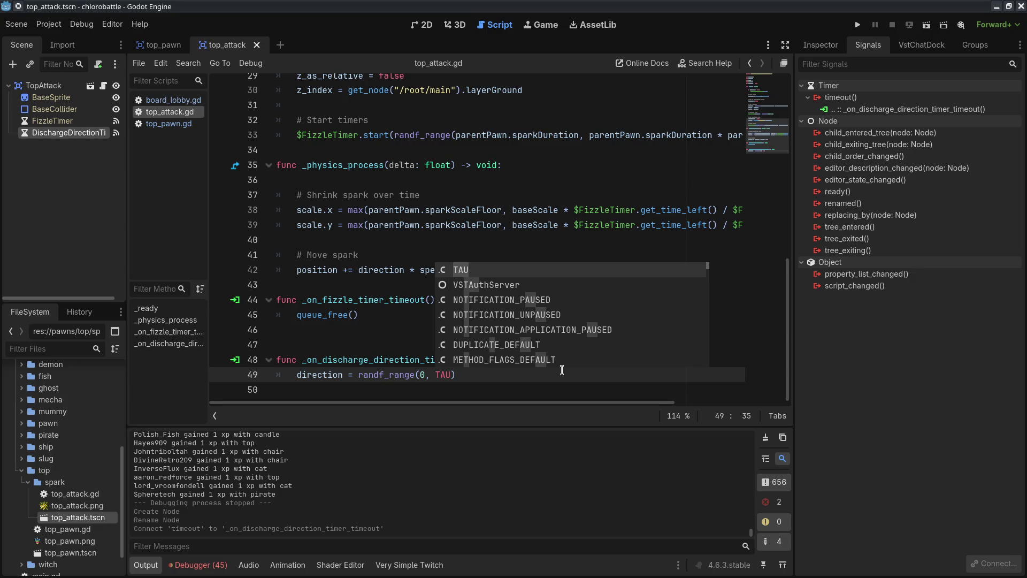
pyautogui.click(544, 377)
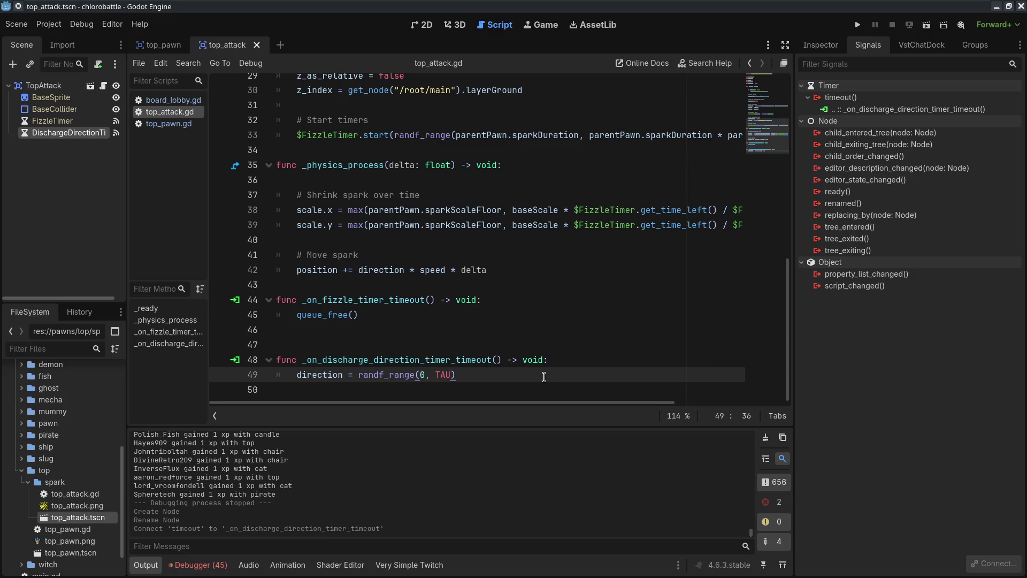
# - Delete the extra blank line above the _on_discharge_direction_timer_timeout handler
pyautogui.scroll(9, 653, 315)
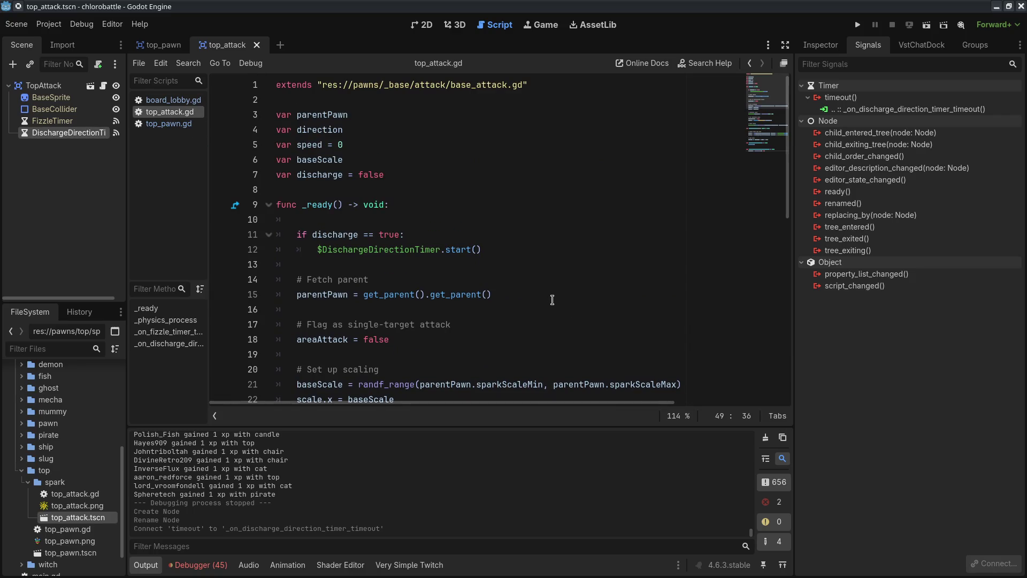
pyautogui.scroll(-9, 552, 299)
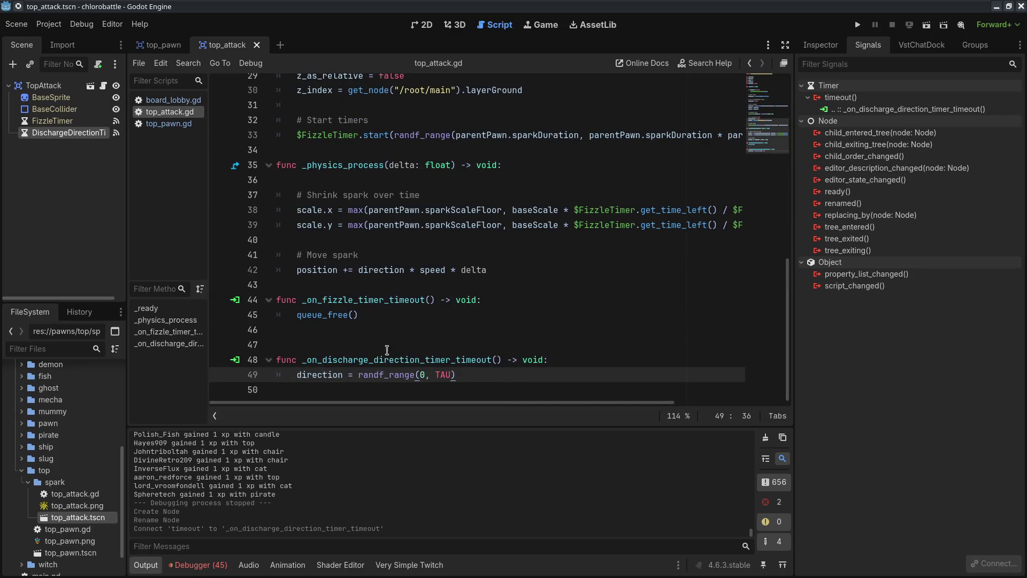
pyautogui.click(342, 345)
pyautogui.press('BackSpace')
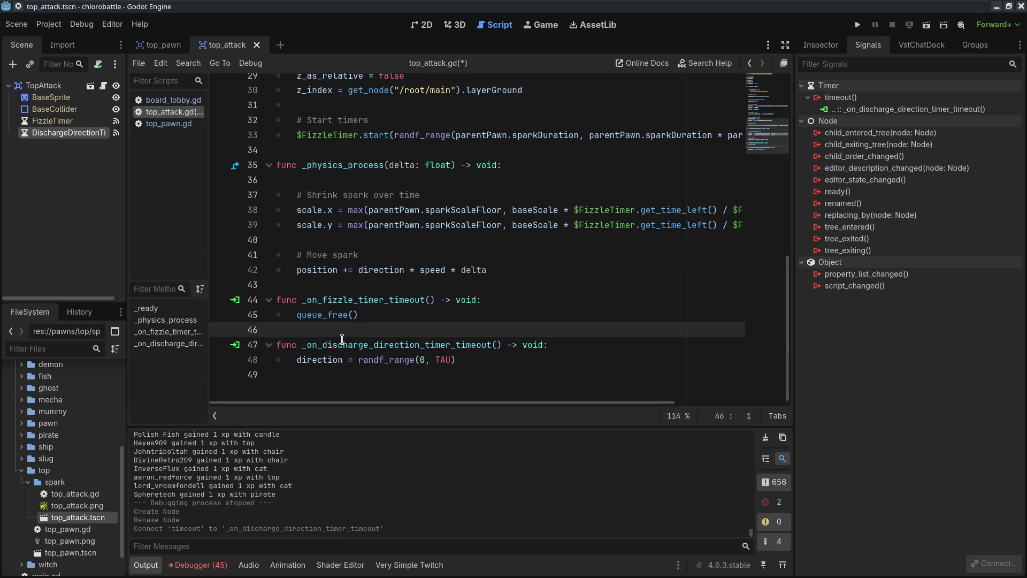
pyautogui.scroll(9, 377, 289)
pyautogui.scroll(-4, 442, 297)
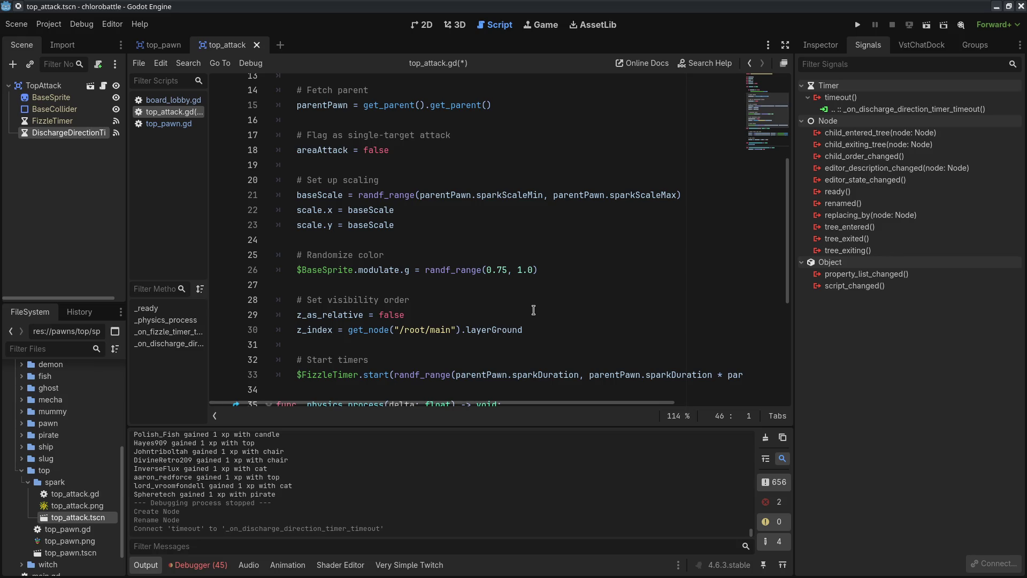
# - Move the green tint line into a new else: branch after the timer start line
pyautogui.click(566, 269)
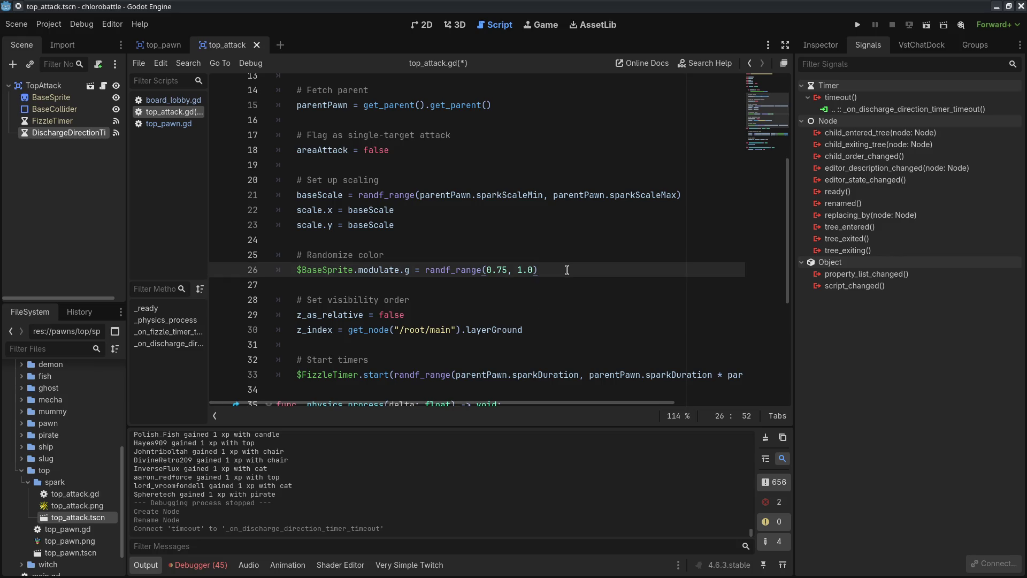
pyautogui.press('Return')
pyautogui.write('if')
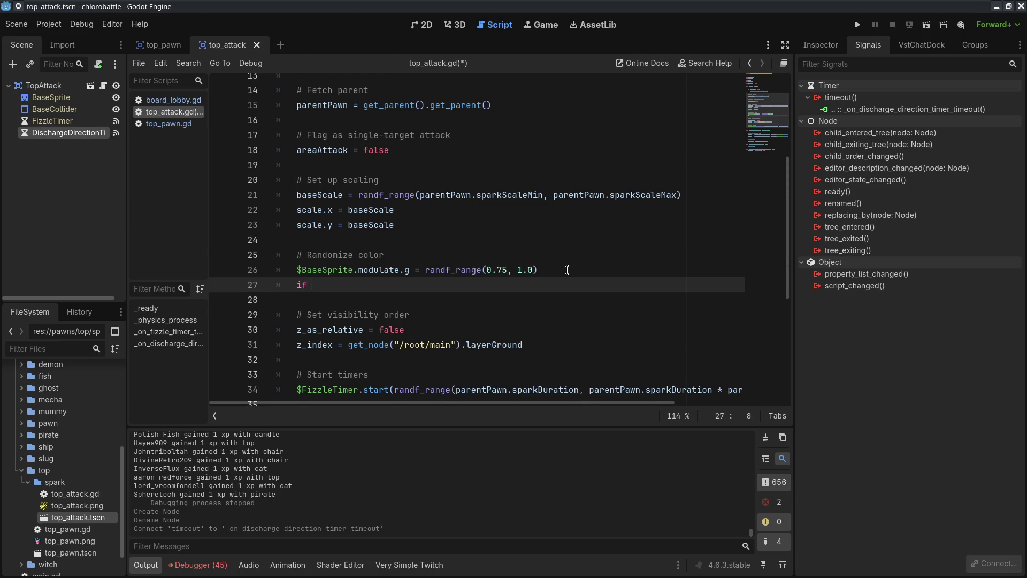
pyautogui.scroll(3, 564, 276)
pyautogui.scroll(-3, 487, 253)
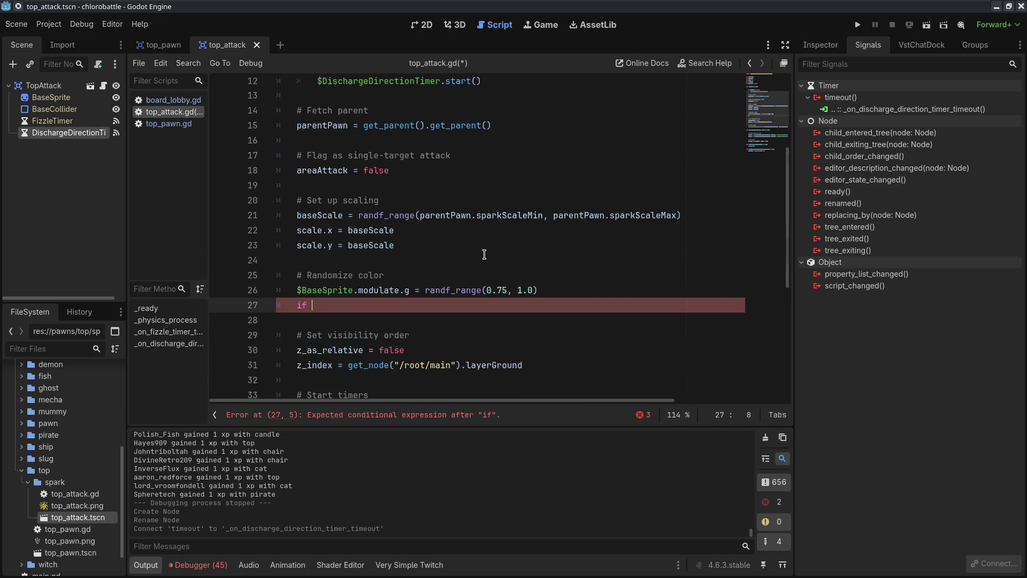
pyautogui.moveTo(568, 279)
pyautogui.mouseDown()
pyautogui.moveTo(570, 294)
pyautogui.moveTo(568, 268)
pyautogui.mouseUp()
pyautogui.press('BackSpace')
pyautogui.hotkey('ctrl', 'x')
pyautogui.scroll(1, 540, 193)
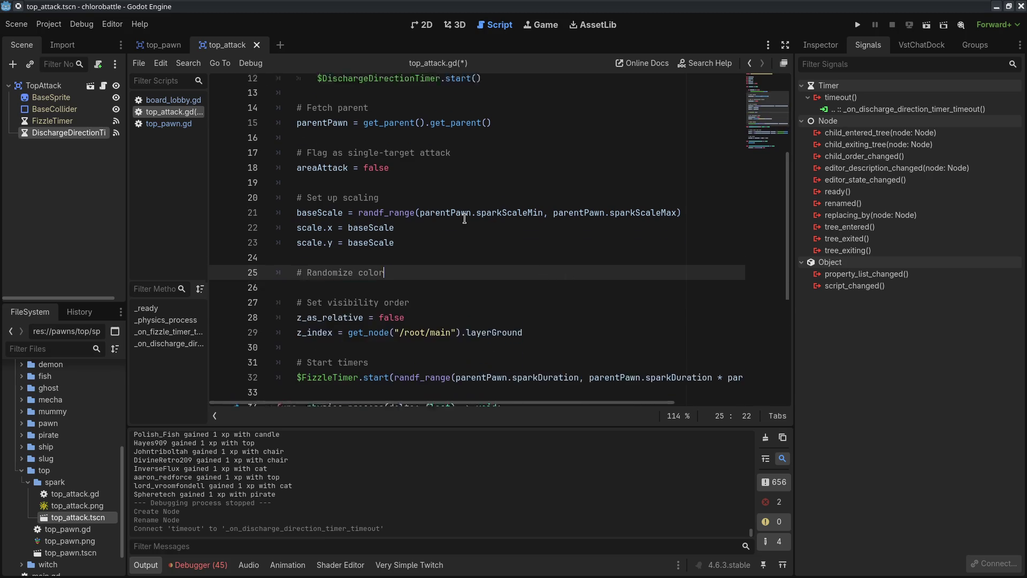
pyautogui.click(510, 120)
pyautogui.press('Return')
pyautogui.write('else:')
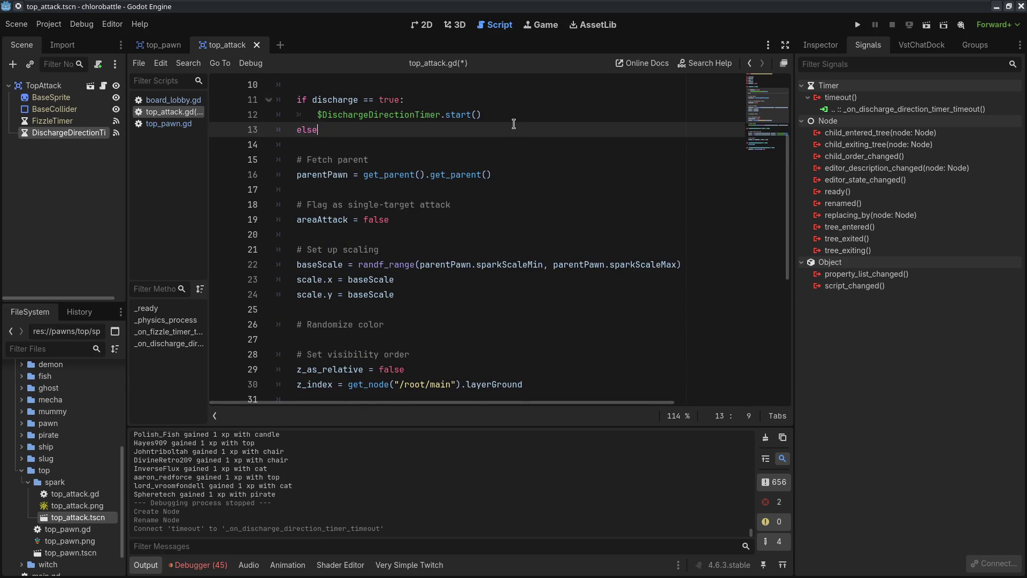
pyautogui.hotkey('ctrl', 'v')
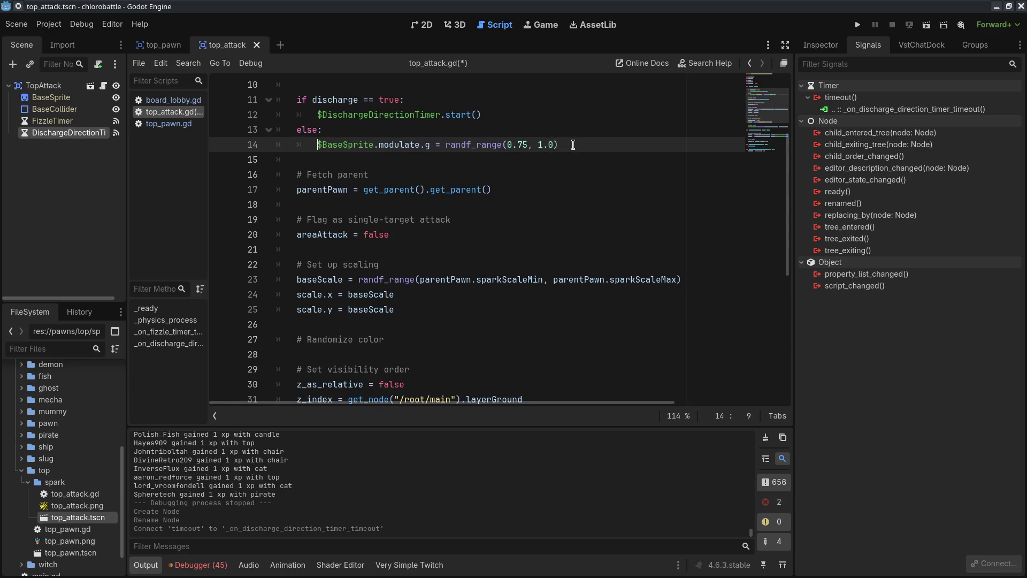
# - Paste three copies of the tint line into the discharge branch
pyautogui.click(575, 114)
pyautogui.press('Return')
pyautogui.hotkey('ctrl', 'v')
pyautogui.scroll(3, 594, 258)
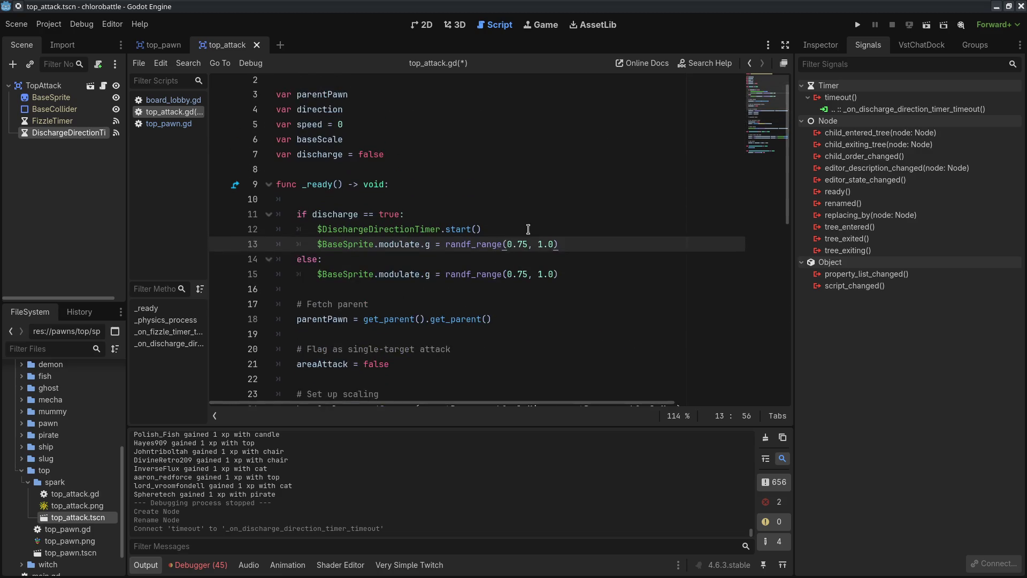
pyautogui.press('Return')
pyautogui.hotkey('ctrl', 'v')
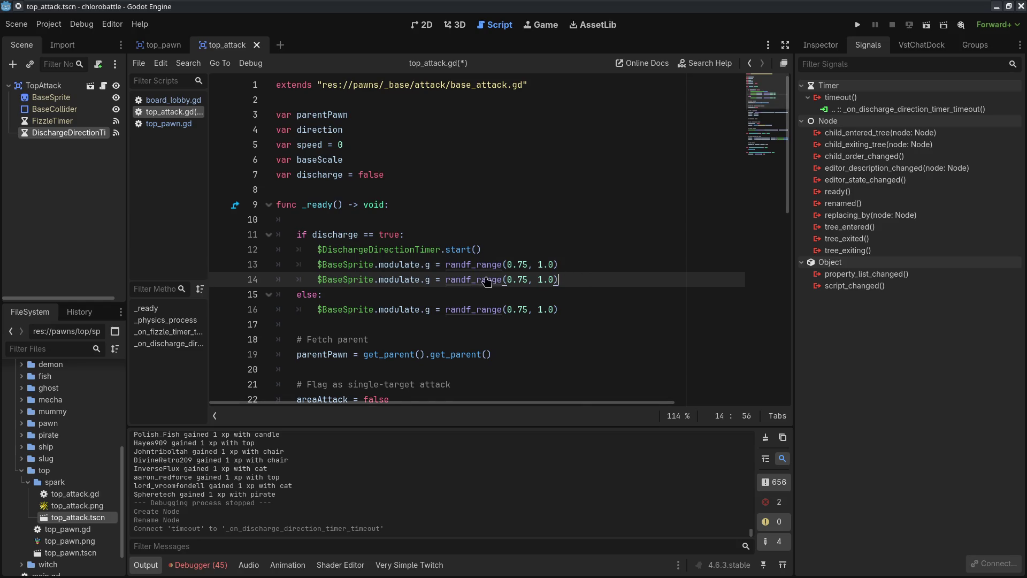
pyautogui.press('Return')
pyautogui.hotkey('ctrl', 'v')
# - Make the copies red, green and blue lines, blue fixed at 1.0, red's lower bound 0.5
pyautogui.click(427, 264)
pyautogui.click(427, 294)
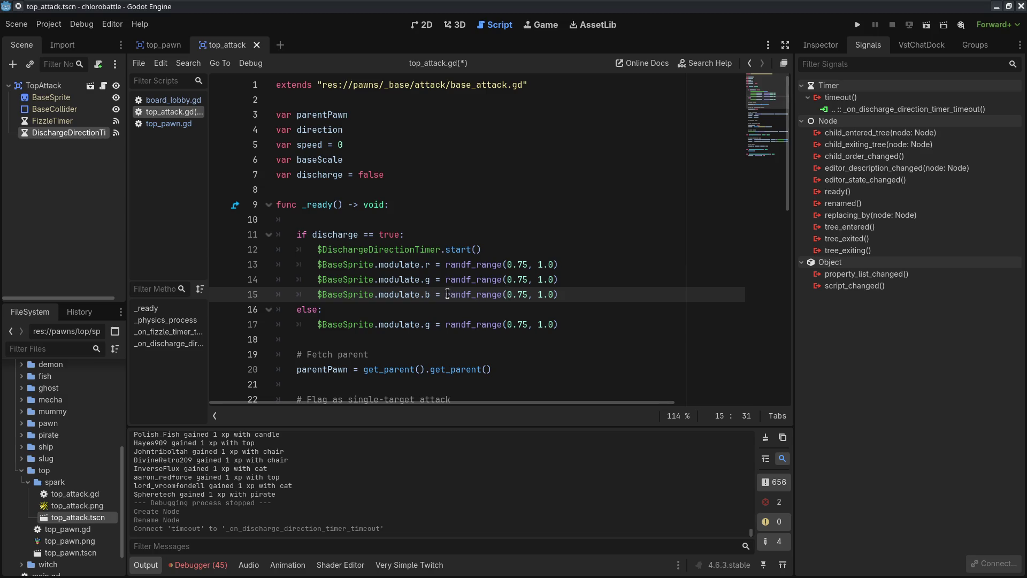
pyautogui.moveTo(496, 292); pyautogui.dragTo(568, 290)
pyautogui.write('1.')
pyautogui.click(521, 280)
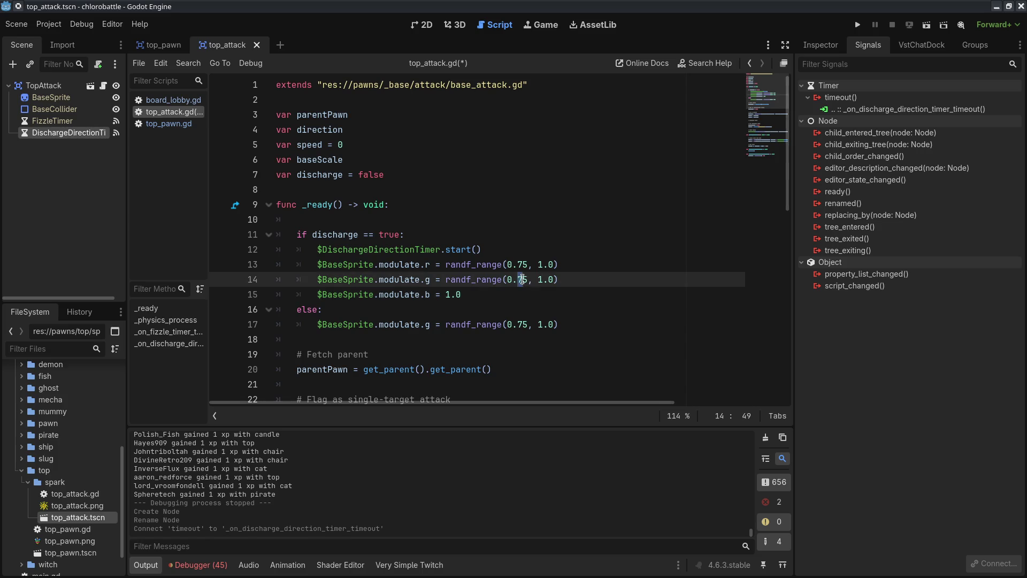
pyautogui.moveTo(519, 264); pyautogui.dragTo(529, 265)
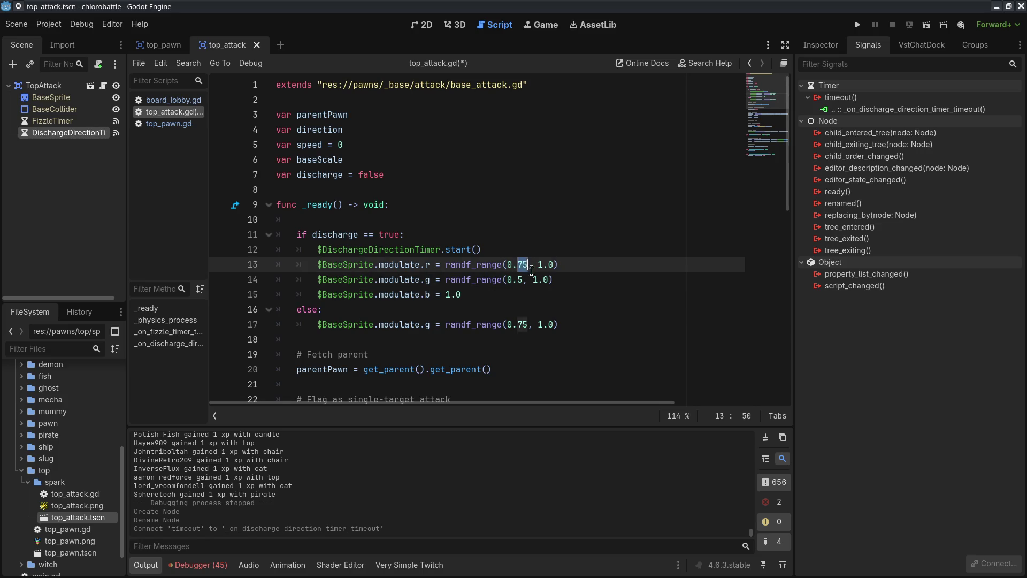
pyautogui.write('5')
pyautogui.click(640, 295)
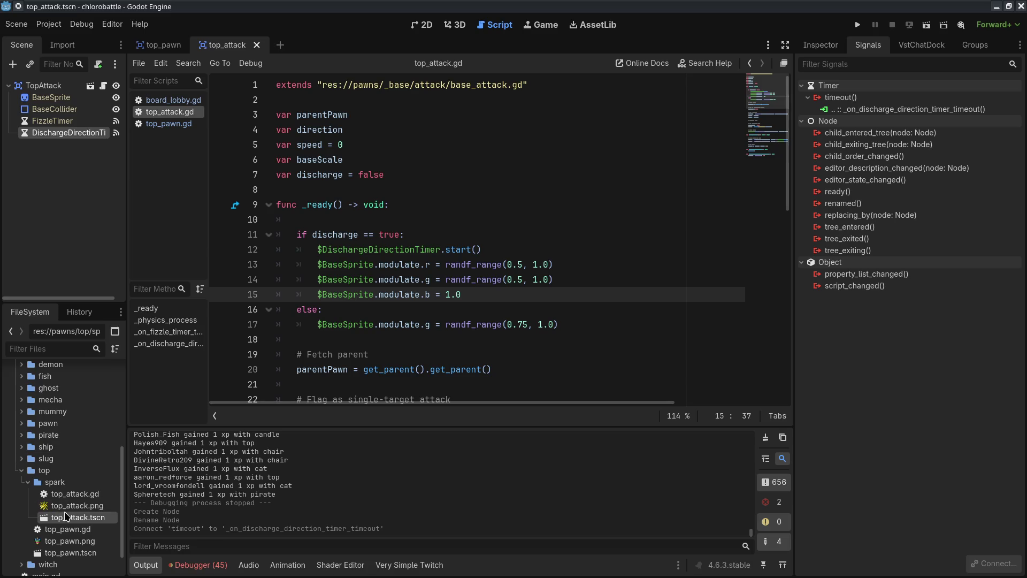
# - Preview red and blue Modulate tints on BaseSprite, then cancel to keep it white
pyautogui.click(78, 508)
pyautogui.click(837, 45)
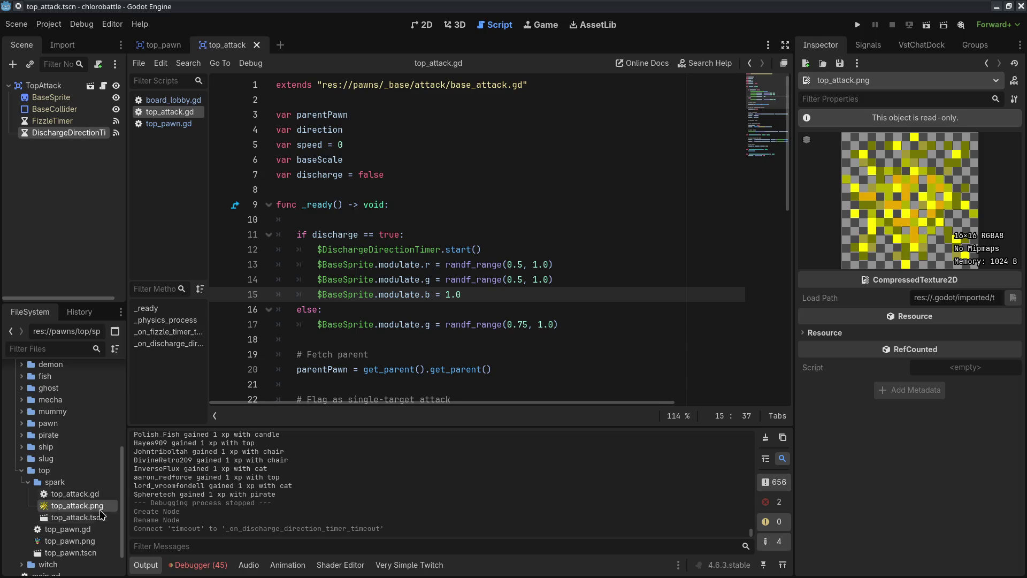
pyautogui.click(74, 83)
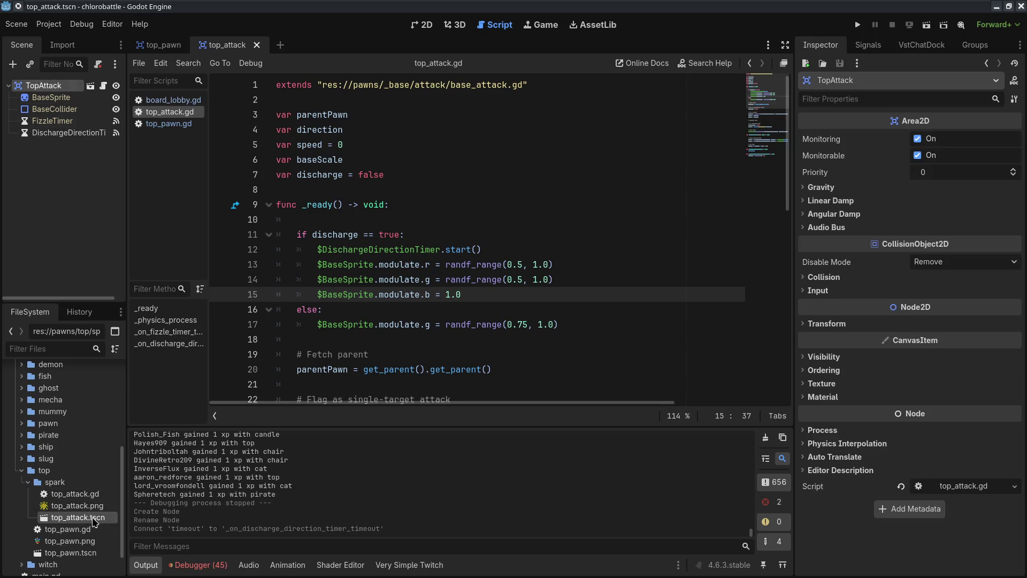
pyautogui.click(66, 100)
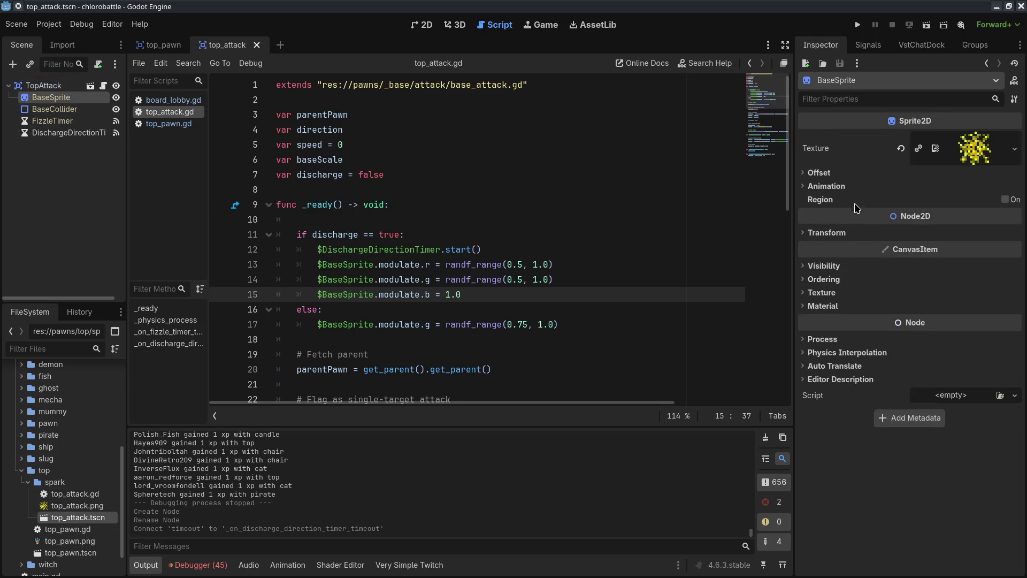
pyautogui.click(821, 266)
pyautogui.click(934, 297)
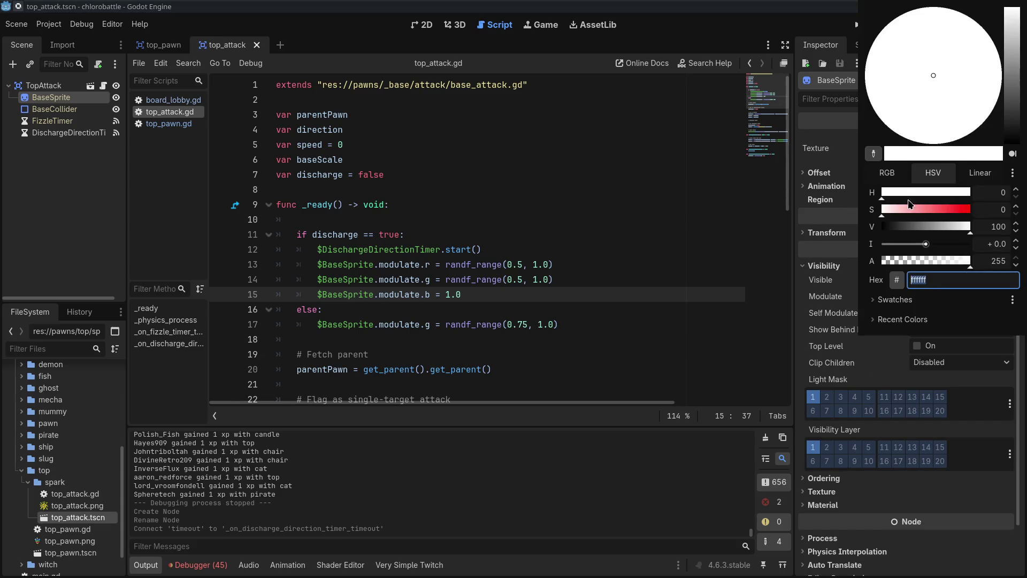
pyautogui.click(889, 172)
pyautogui.moveTo(946, 223)
pyautogui.mouseDown()
pyautogui.moveTo(872, 227)
pyautogui.moveTo(871, 211)
pyautogui.moveTo(973, 227)
pyautogui.mouseUp()
pyautogui.moveTo(916, 191)
pyautogui.mouseDown()
pyautogui.moveTo(869, 191)
pyautogui.moveTo(973, 193)
pyautogui.moveTo(973, 210)
pyautogui.mouseUp()
pyautogui.press('Escape')
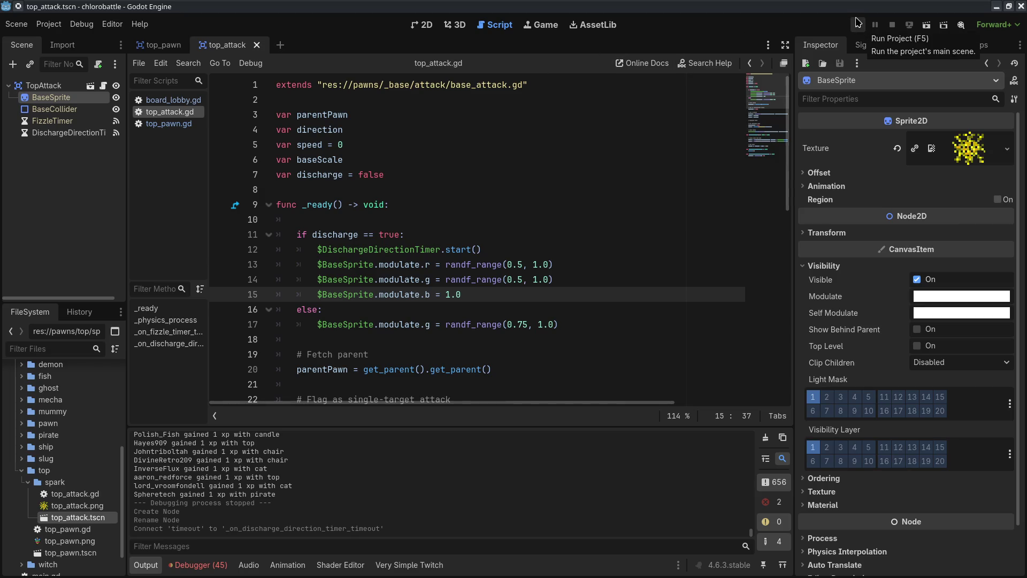
# - Run chlorobattle, dismiss the authorization window, arrange game and chat windows, then open top_pawn.png
pyautogui.click(858, 24)
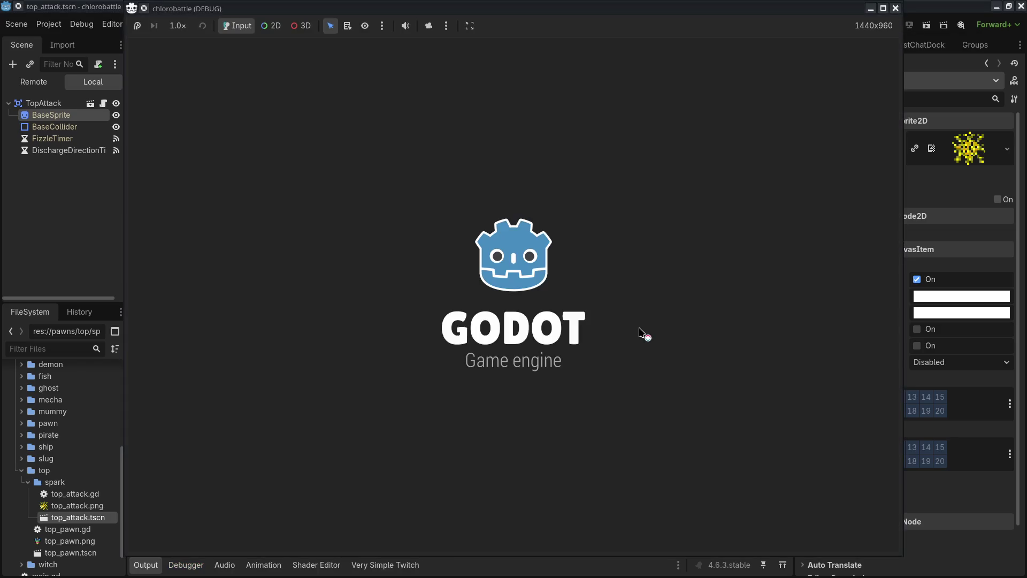
pyautogui.hotkey('ctrl', 'w')
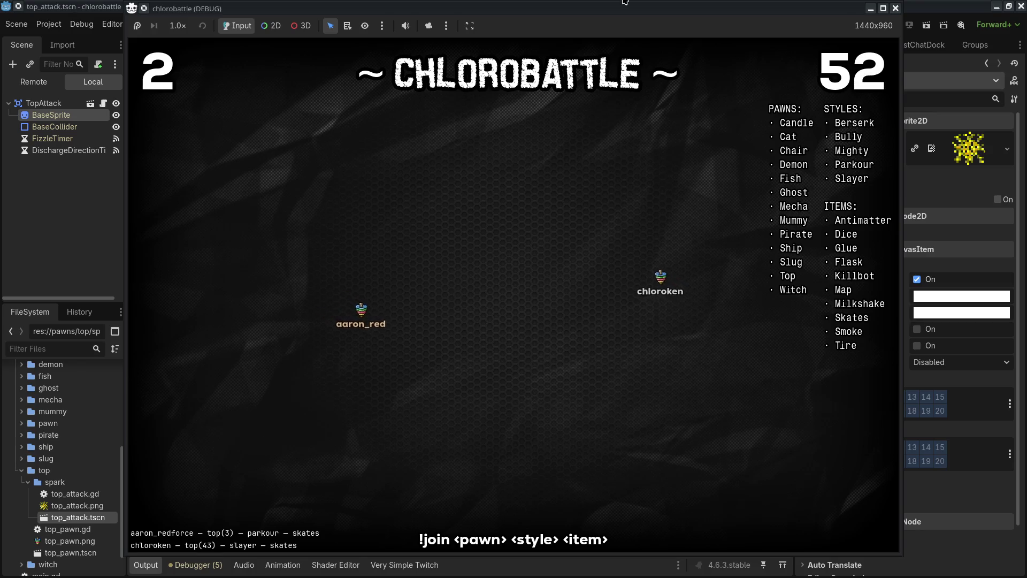
pyautogui.moveTo(623, 2); pyautogui.dragTo(500, 2)
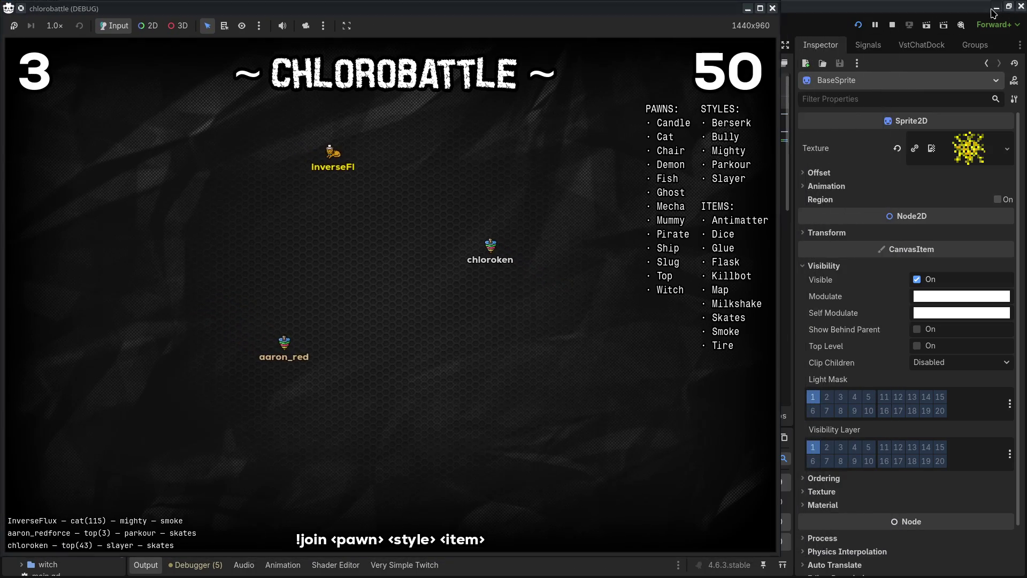
pyautogui.click(993, 9)
pyautogui.moveTo(739, 12); pyautogui.dragTo(931, 12)
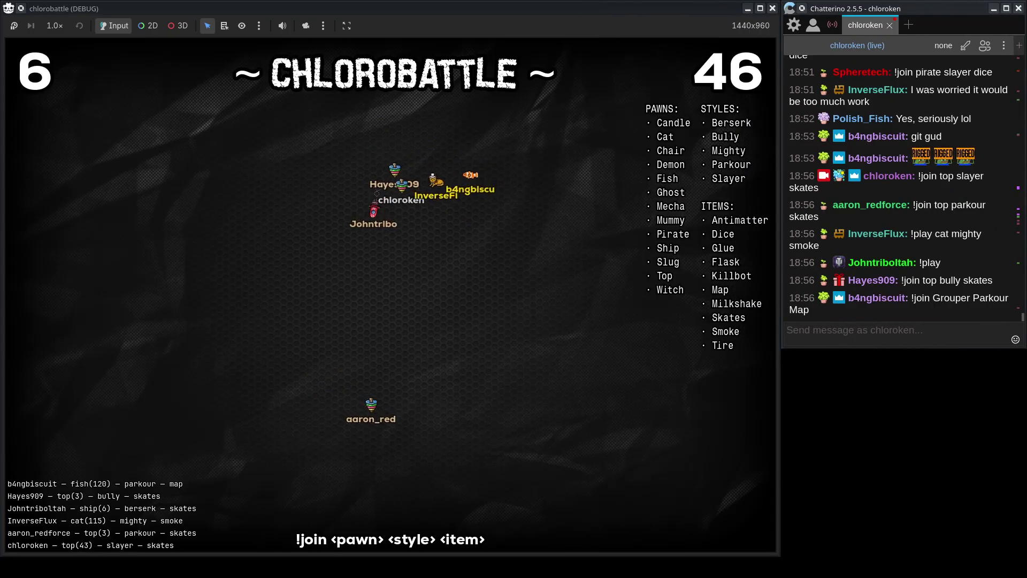
pyautogui.hotkey('alt', 'Tab')
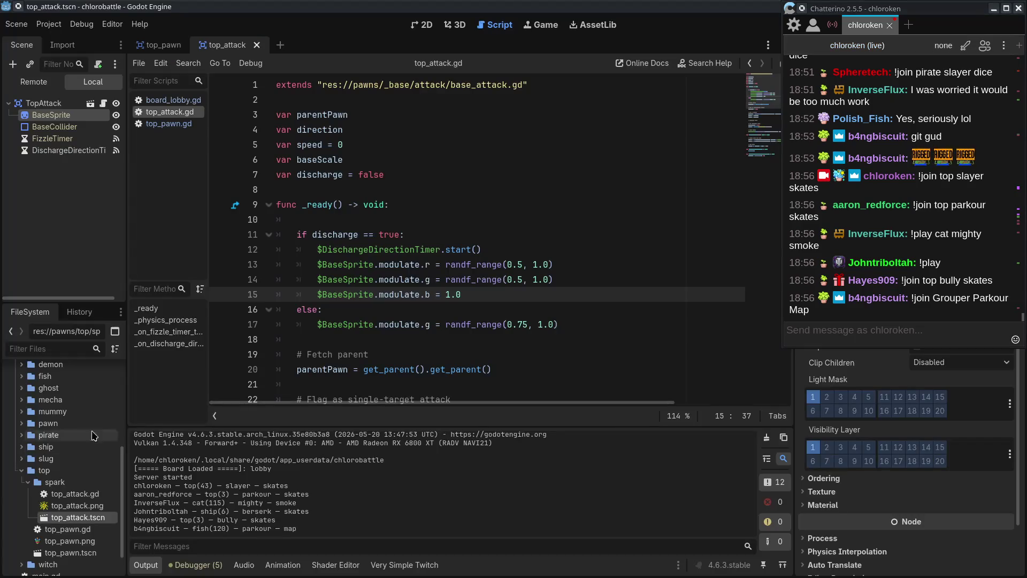
pyautogui.doubleClick(64, 541)
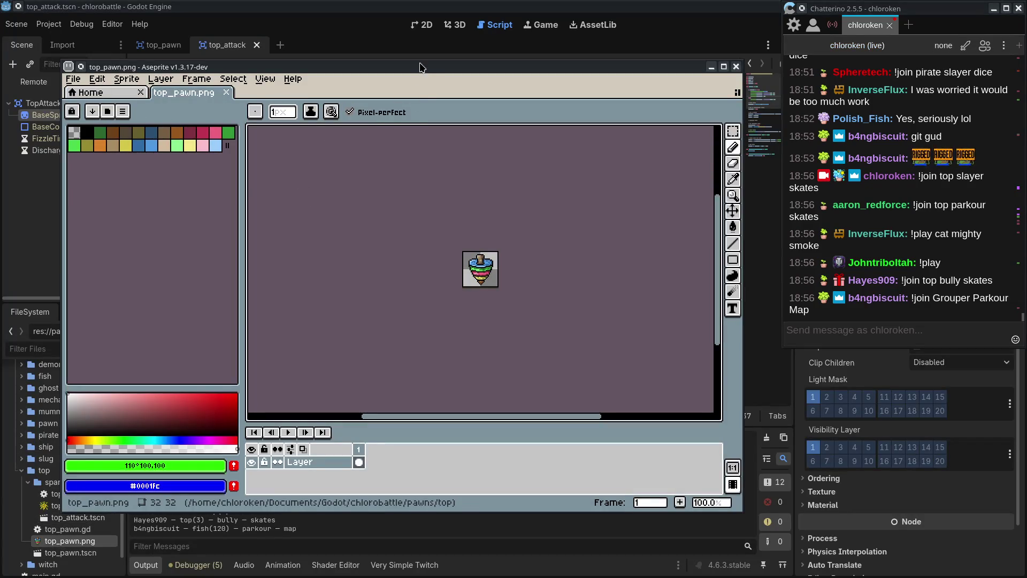
# - View the 32×32 top_pawn.png sprite zoomed out in Aseprite, then return to the running game
pyautogui.hotkey('alt', 'Tab')
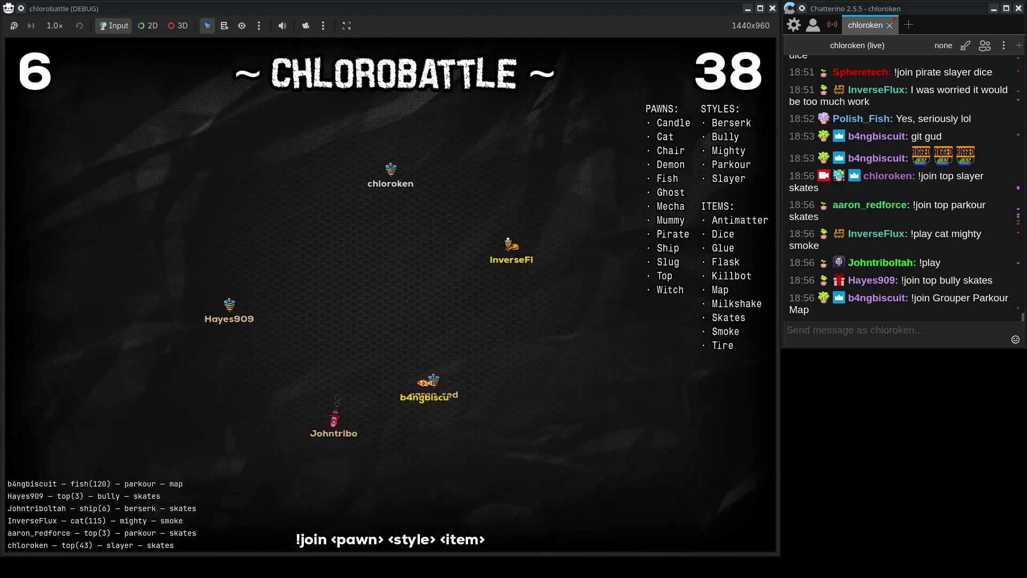
pyautogui.hotkey('alt', 'Tab')
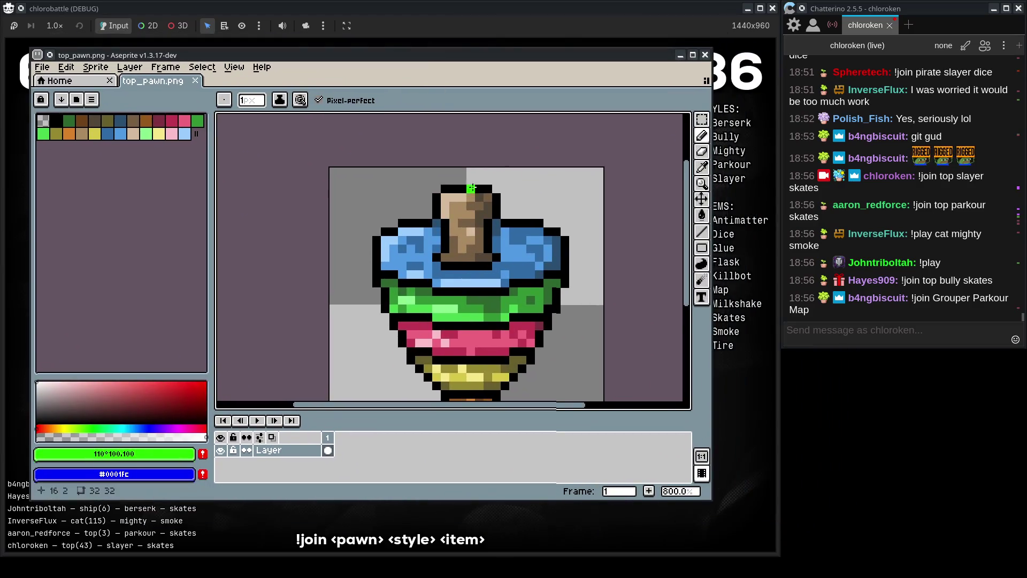
pyautogui.scroll(-2, 471, 187)
pyautogui.hotkey('alt', 'Tab')
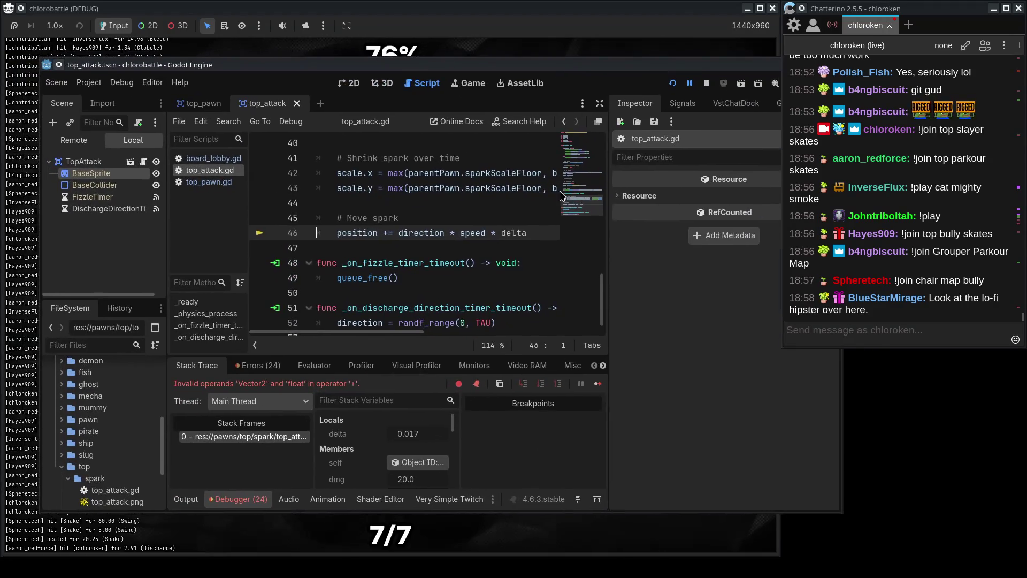
# - Insert 'Vector2.ONE *' before randf_range(0, TAU) on line 52 of top_attack.gd, then resume the game
pyautogui.scroll(13, 516, 293)
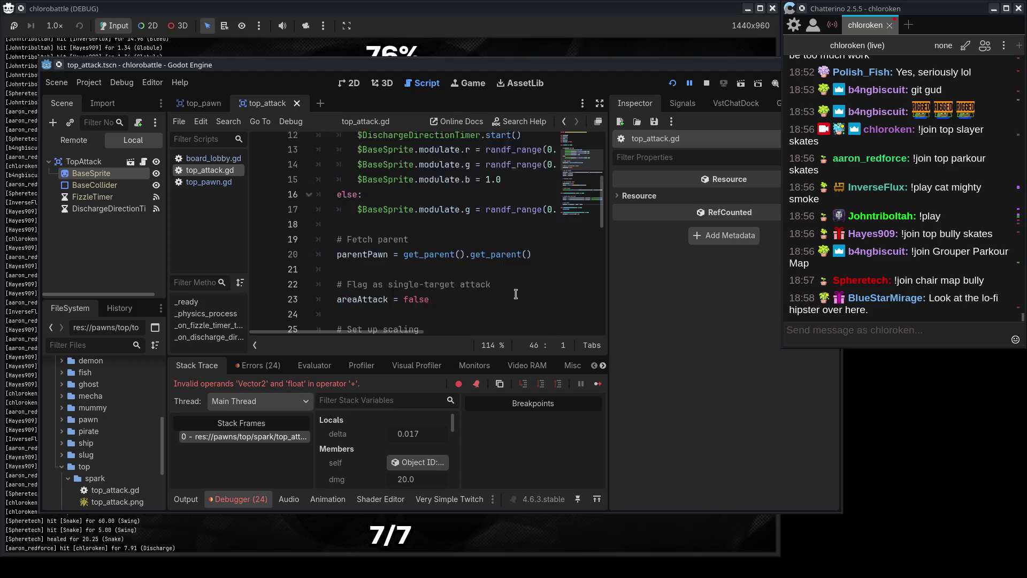
pyautogui.doubleClick(561, 67)
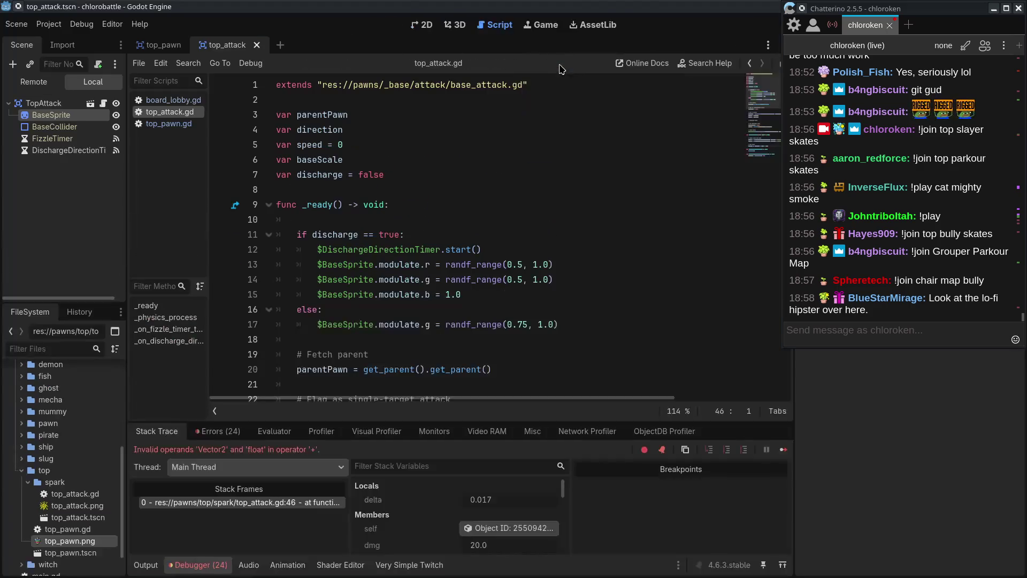
pyautogui.scroll(-11, 342, 367)
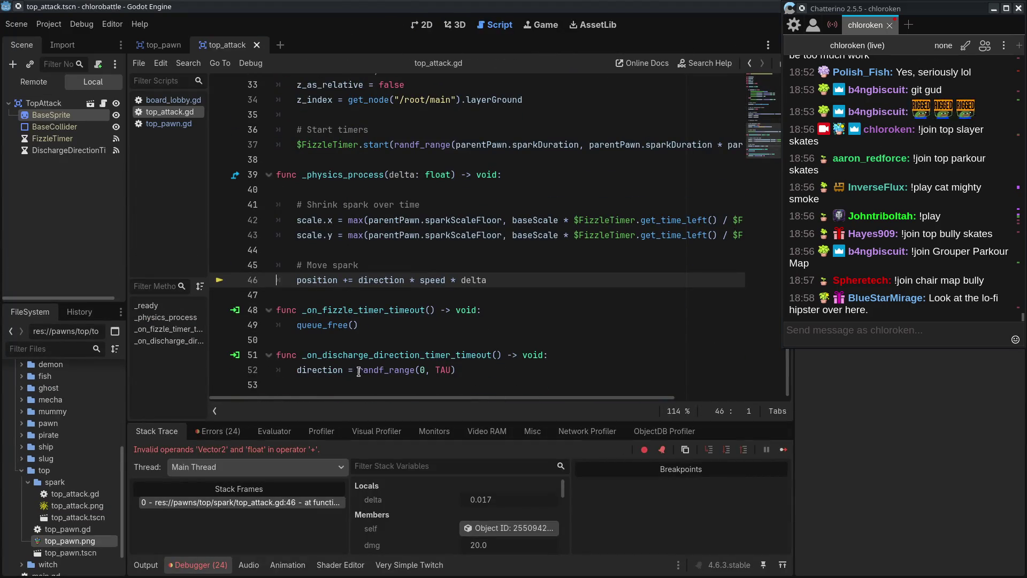
pyautogui.click(359, 370)
pyautogui.write('Vect')
pyautogui.write('or2.ONE ')
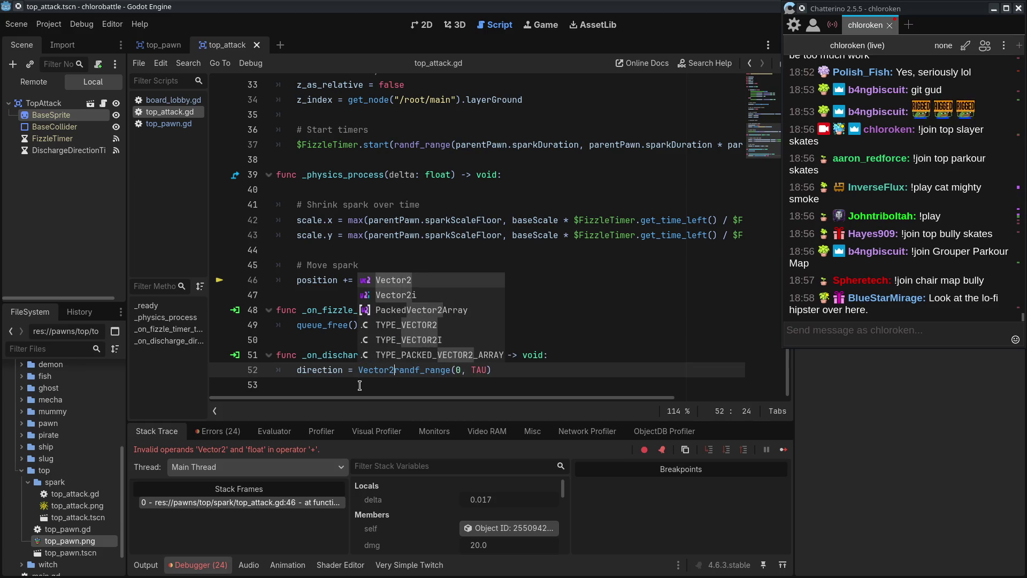
pyautogui.write('*')
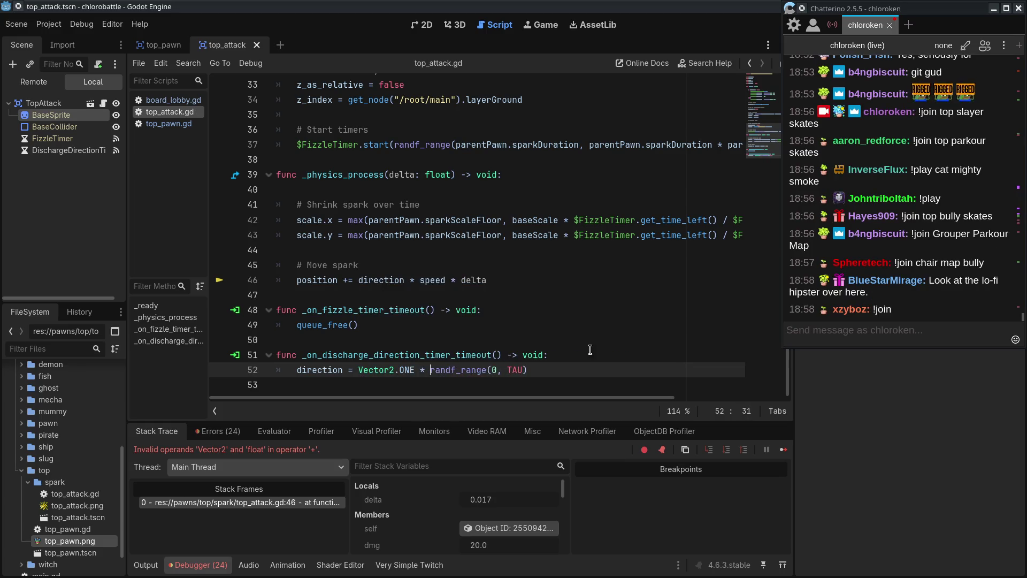
pyautogui.click(768, 44)
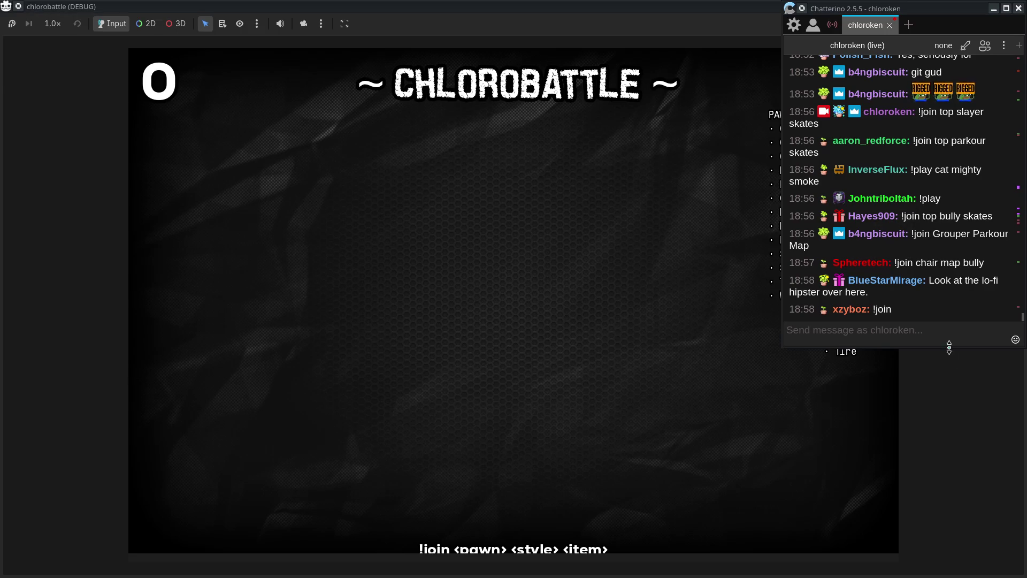
# - Recall the previous join command in chat and resize the chlorobattle window to 1440×960
pyautogui.click(945, 327)
pyautogui.press('Up')
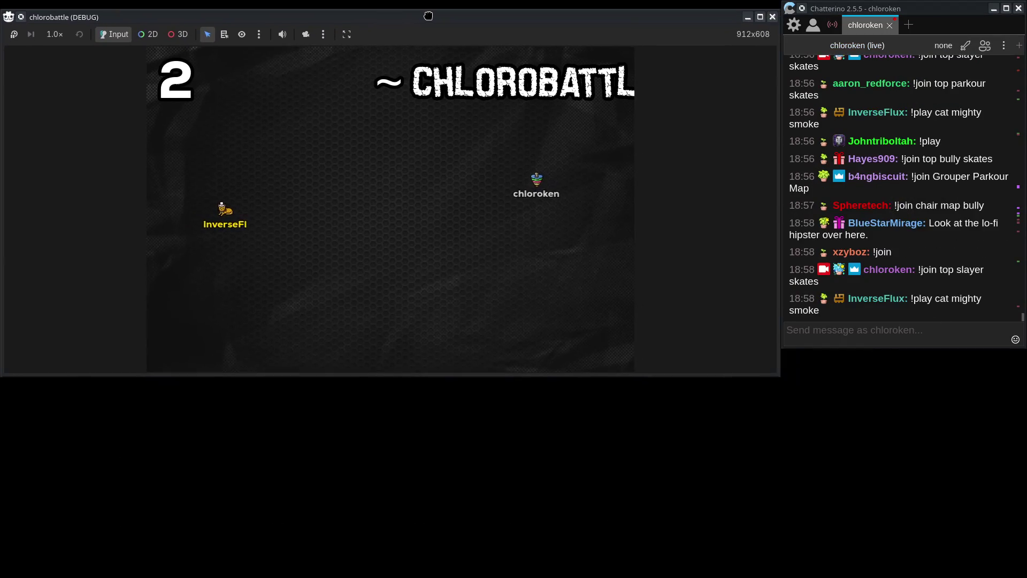
pyautogui.moveTo(474, 366)
pyautogui.mouseDown()
pyautogui.moveTo(488, 573)
pyautogui.moveTo(489, 558)
pyautogui.mouseUp()
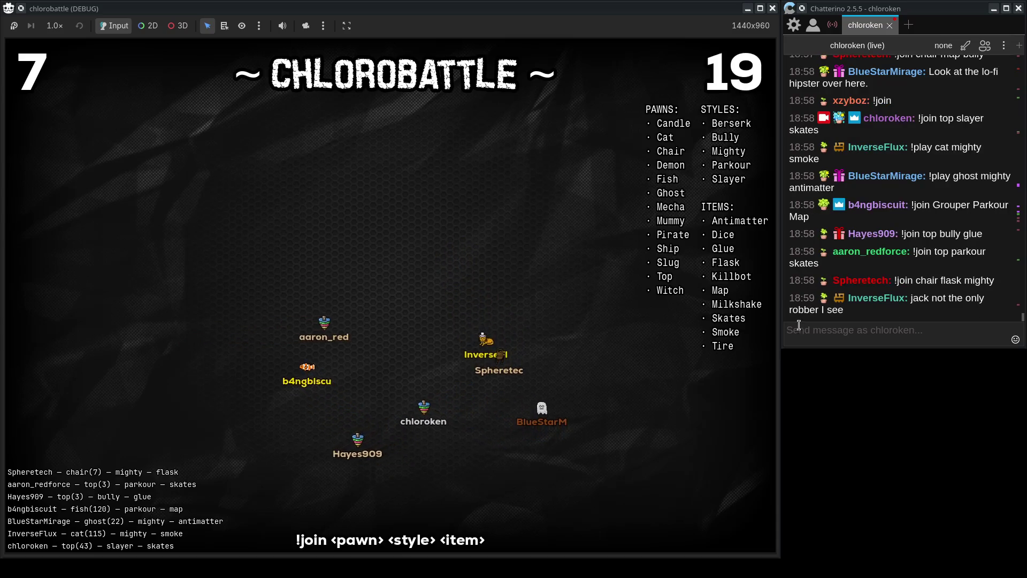
pyautogui.click(863, 333)
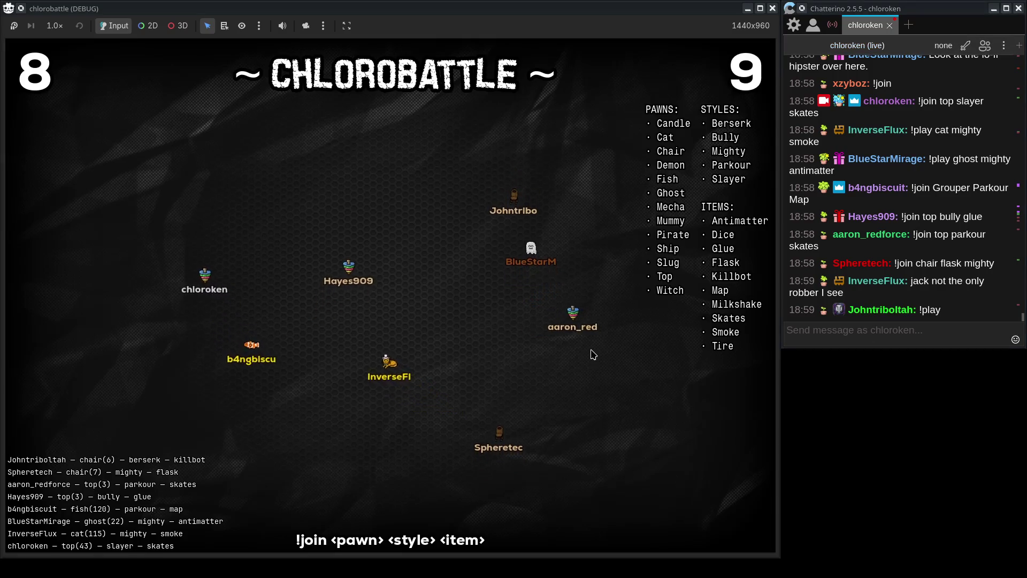
pyautogui.click(958, 332)
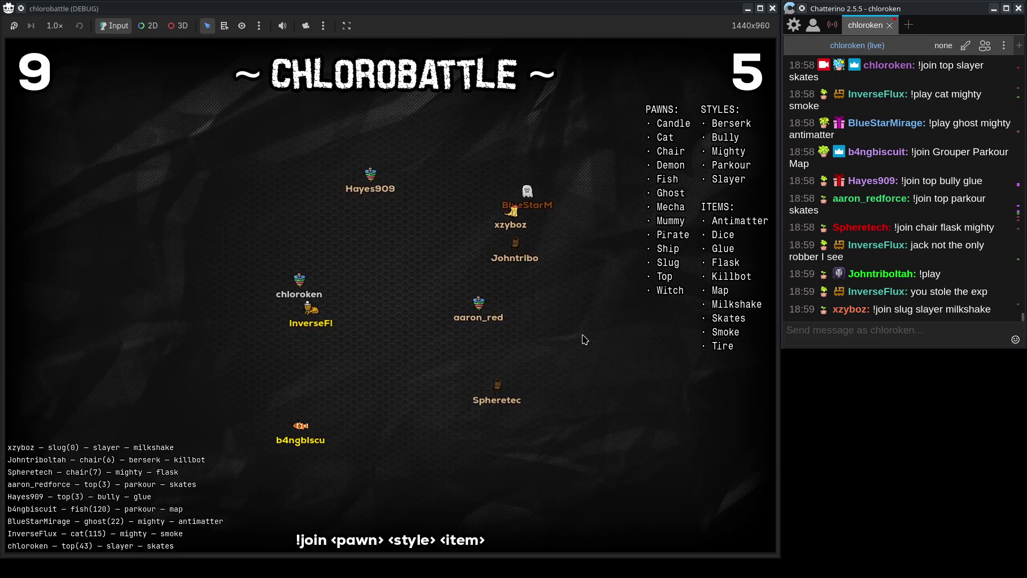
pyautogui.click(650, 332)
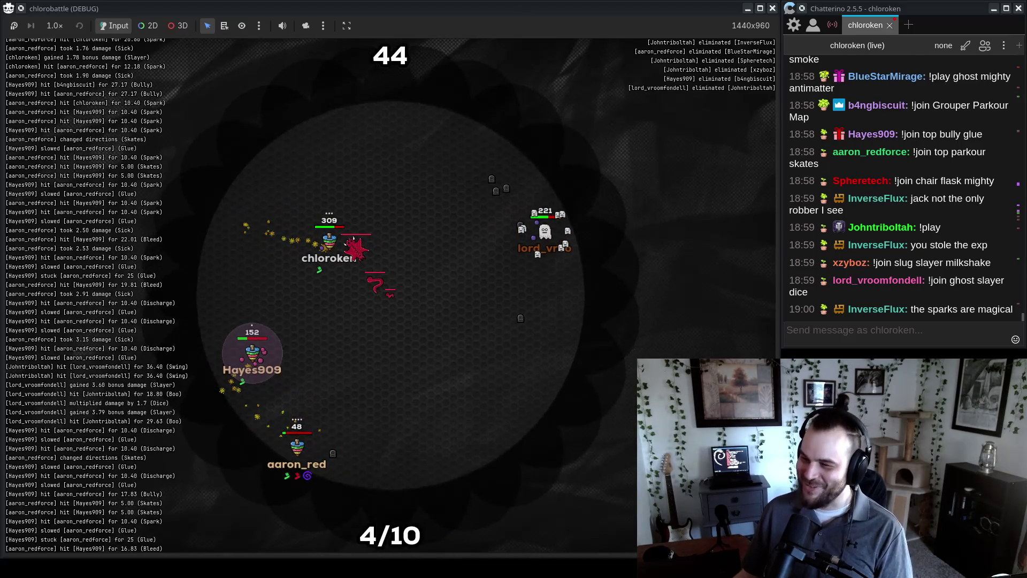
pyautogui.click(772, 8)
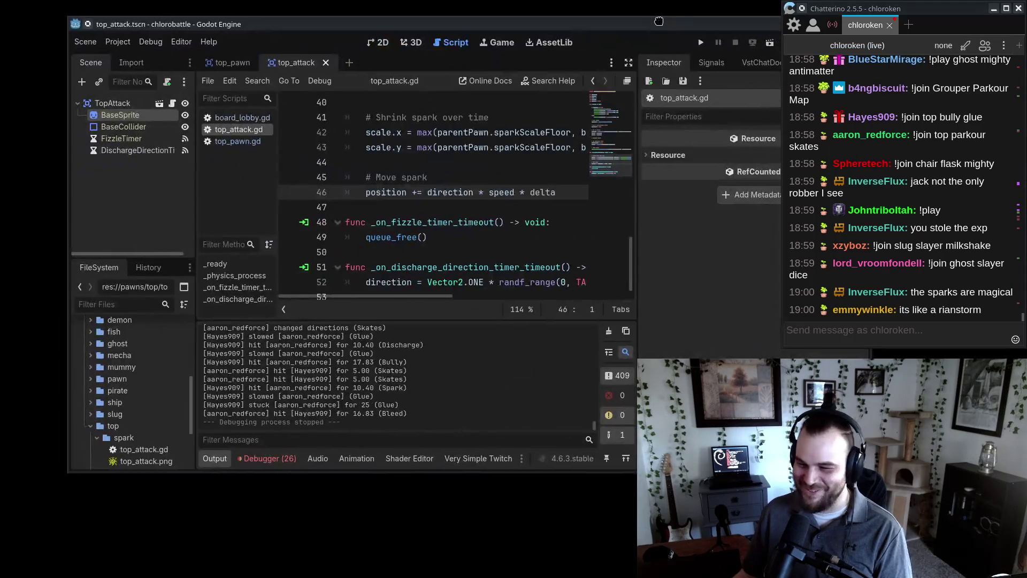
# - Change line 52 to Vector2.RIGHT.rotated(randf_range(0, TAU)), save top_attack.gd, and start a blank sketch
pyautogui.scroll(-1, 440, 224)
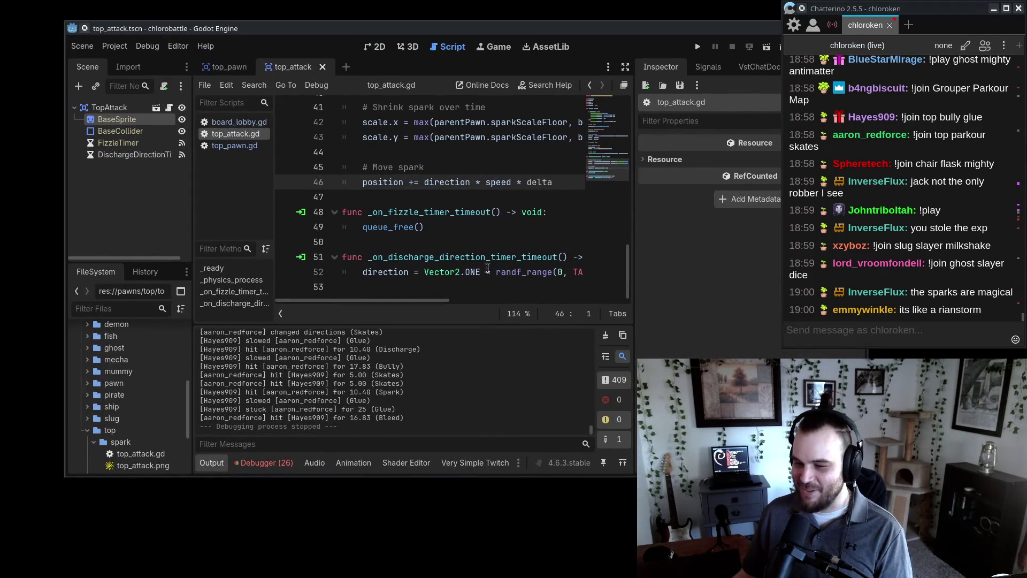
pyautogui.moveTo(464, 271); pyautogui.dragTo(480, 272)
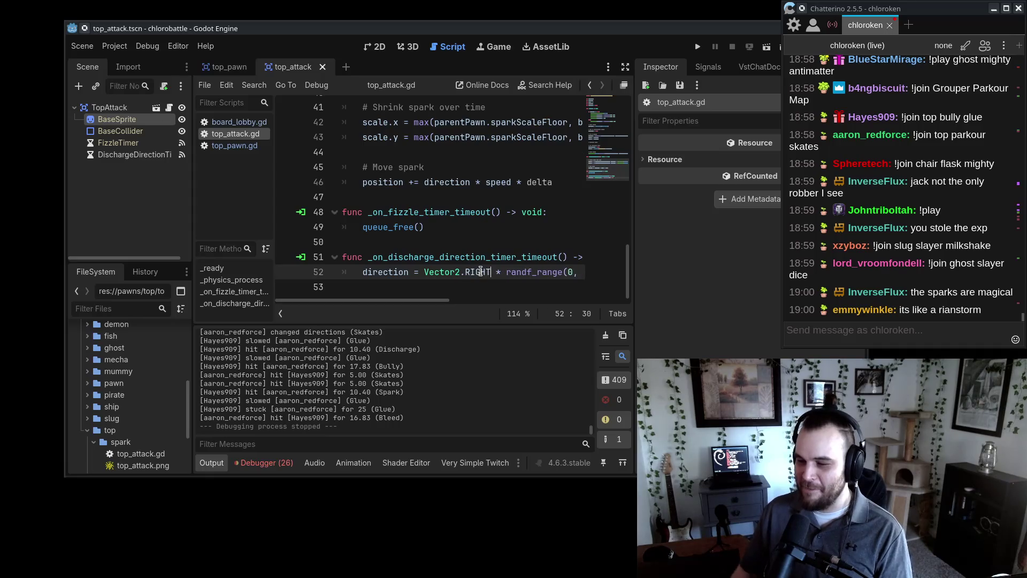
pyautogui.moveTo(433, 303); pyautogui.dragTo(452, 281)
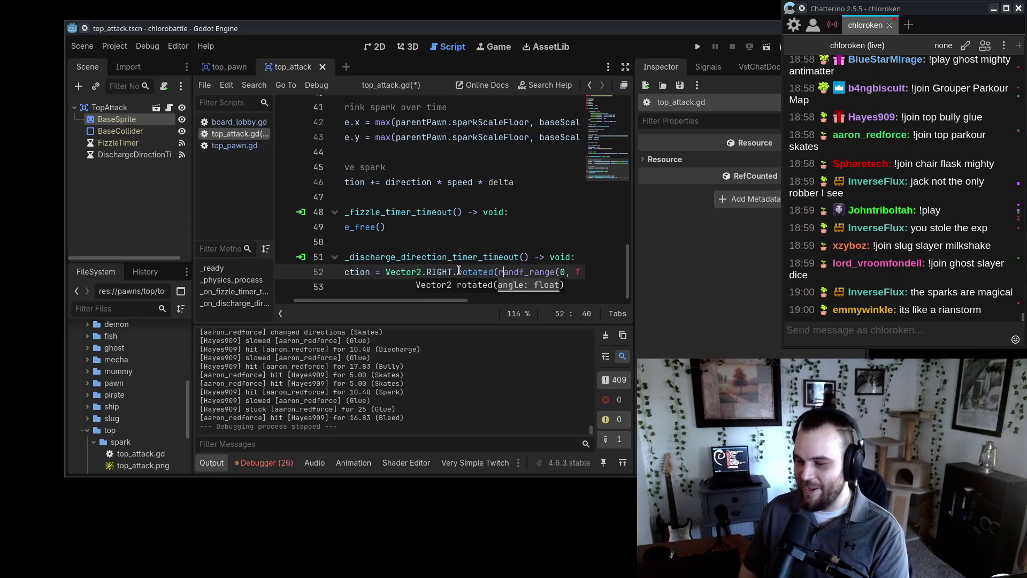
pyautogui.press('End')
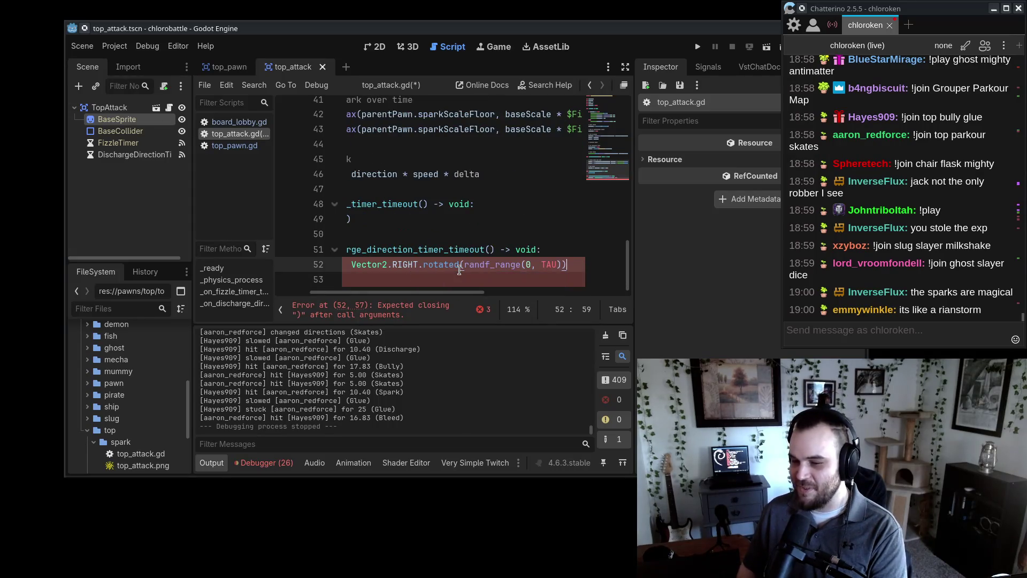
pyautogui.write(')')
pyautogui.hotkey('ctrl', 's')
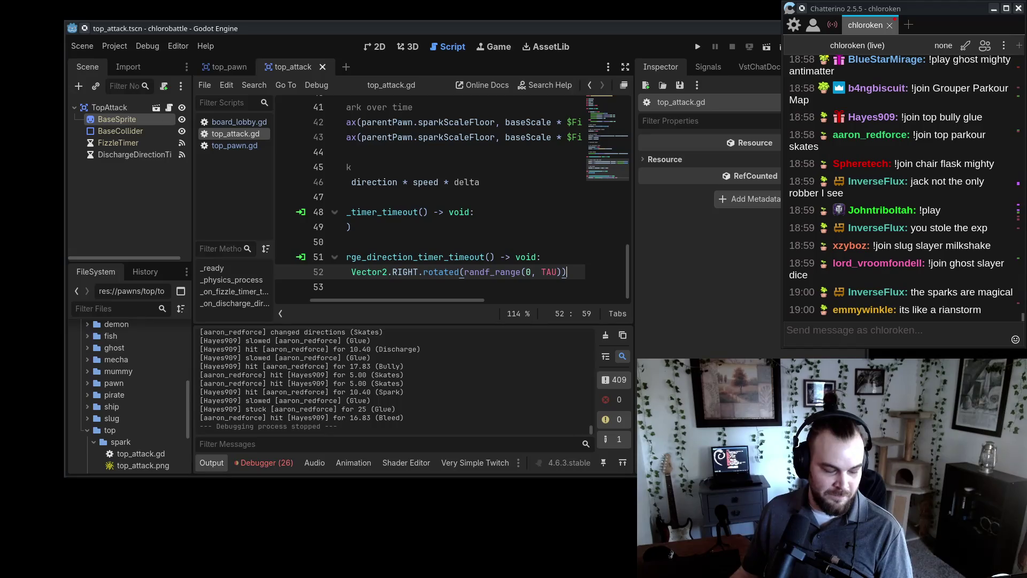
pyautogui.press('super+n')
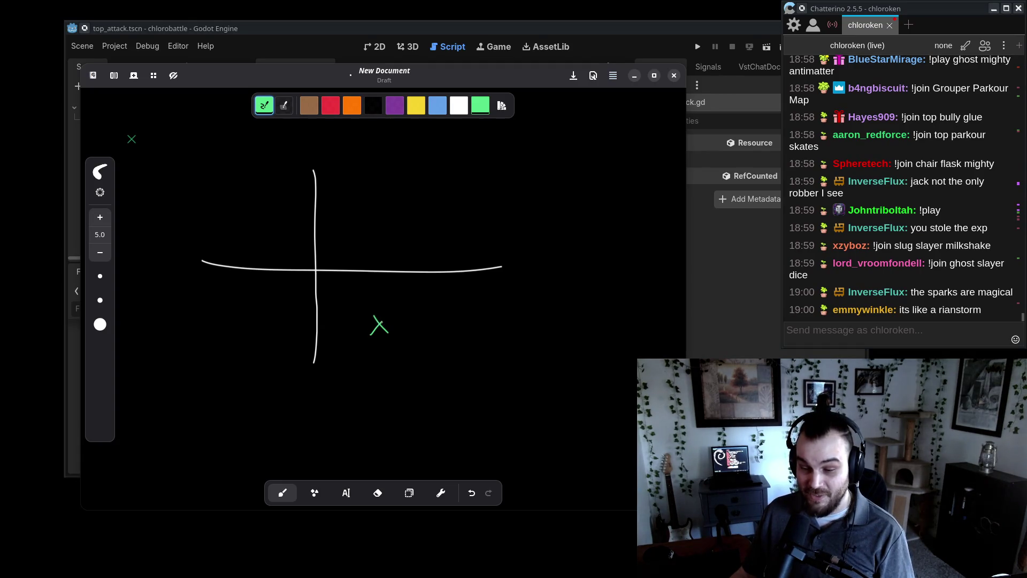
# - Finish the green X stroke over the axes, then close Rnote without saving the sketch
pyautogui.moveTo(380, 323); pyautogui.dragTo(396, 309)
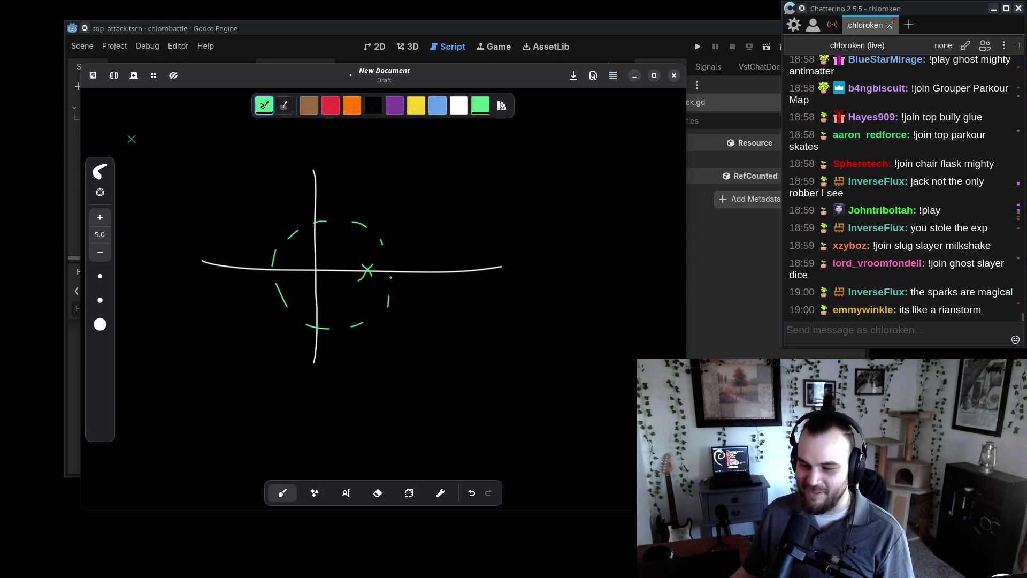
pyautogui.click(675, 75)
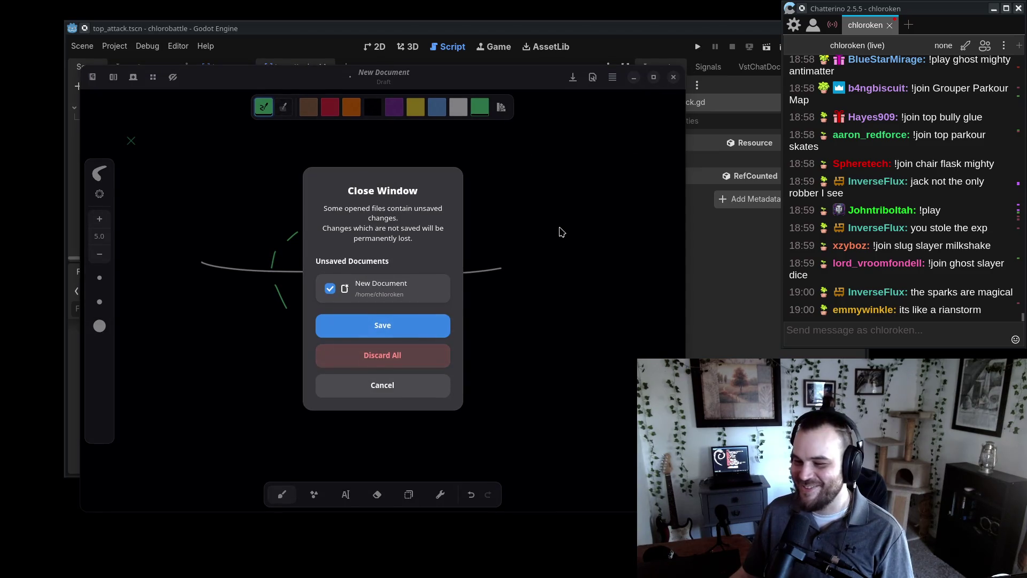
pyautogui.click(426, 359)
# - Relaunch chlorobattle, close the localhost page, and type the 'antimat' join command in chat
pyautogui.click(700, 48)
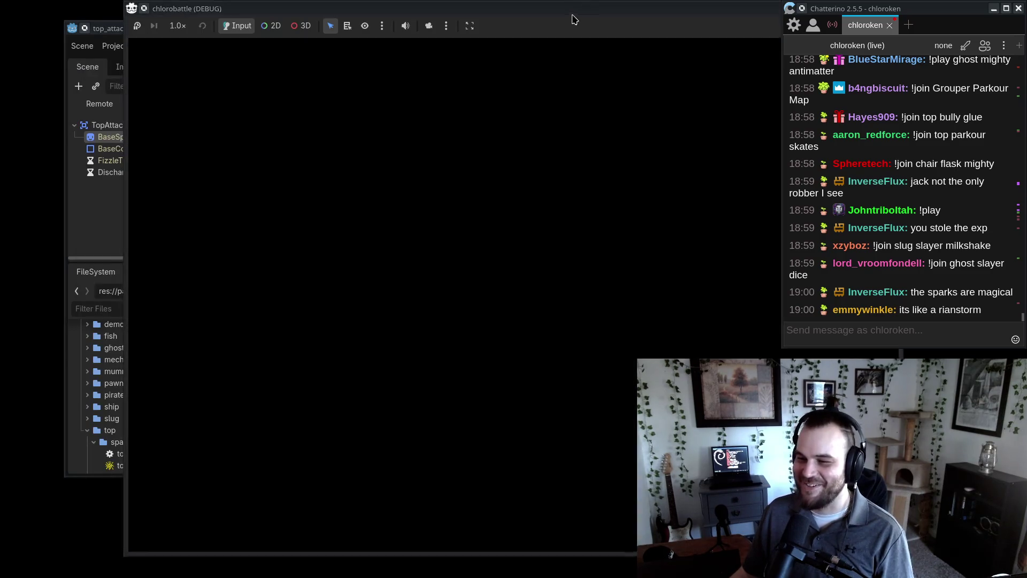
pyautogui.hotkey('ctrl', 'w')
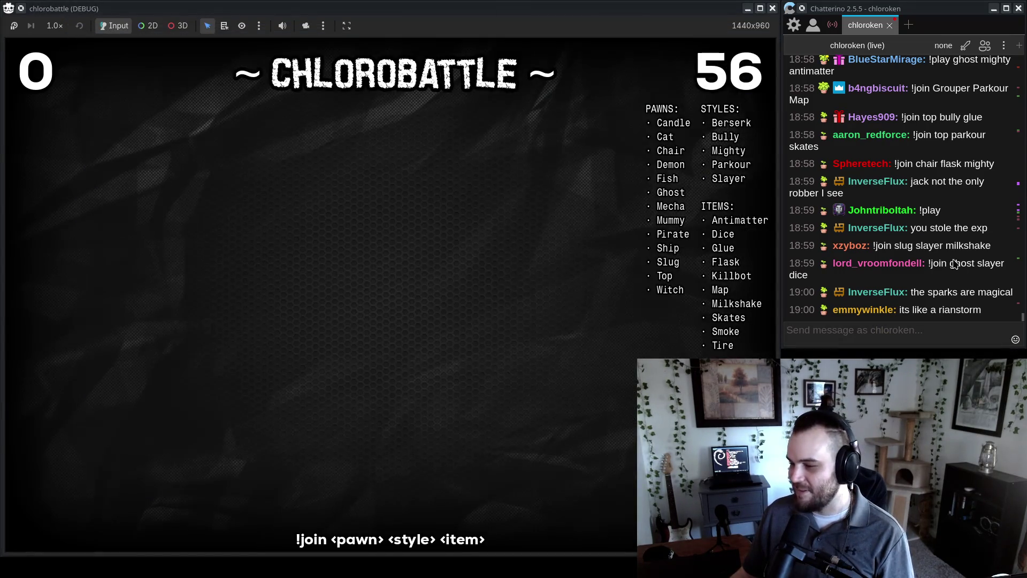
pyautogui.click(956, 343)
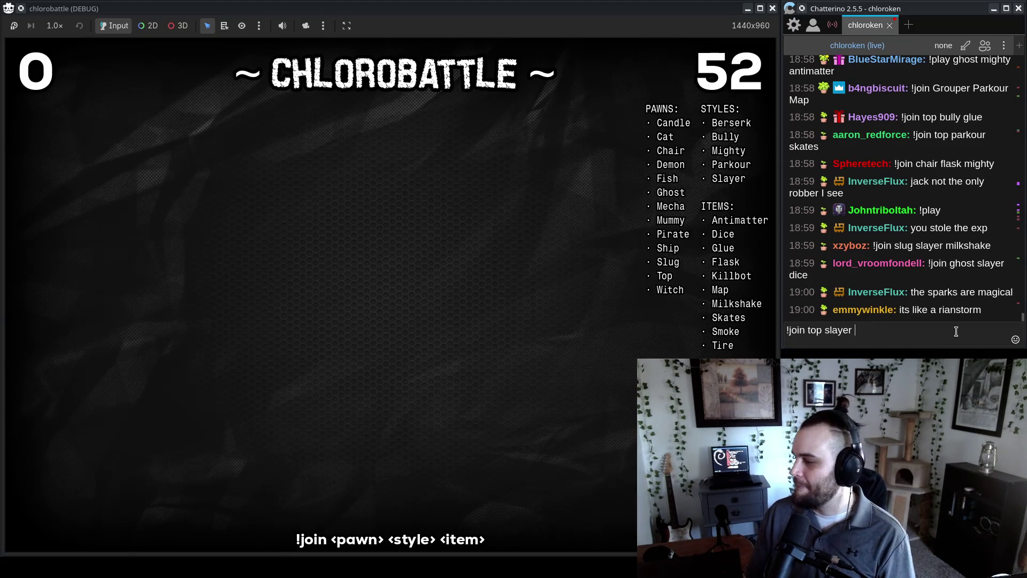
pyautogui.write('!join top slayer')
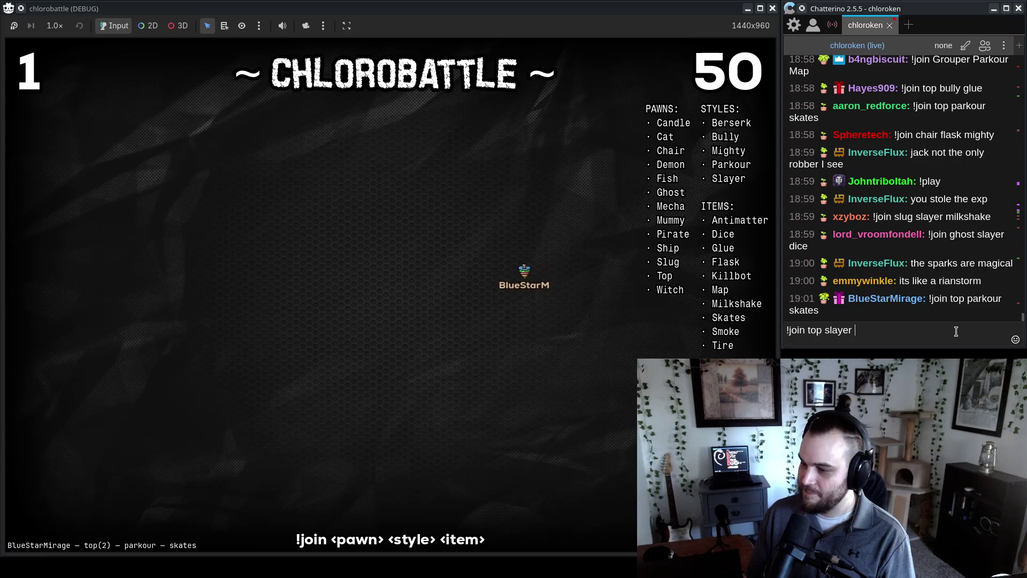
pyautogui.write('antimat')
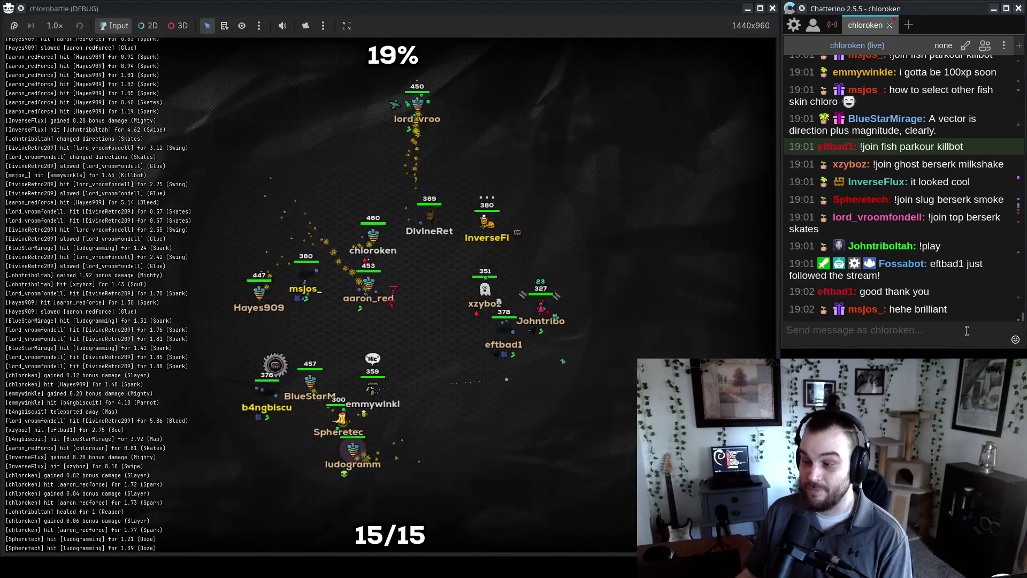
pyautogui.click(686, 357)
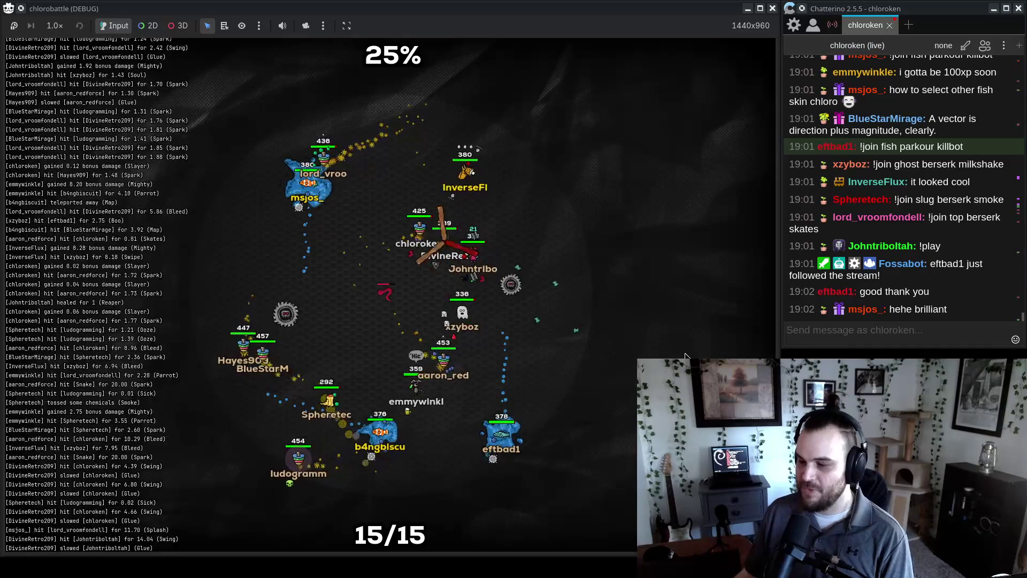
pyautogui.click(961, 337)
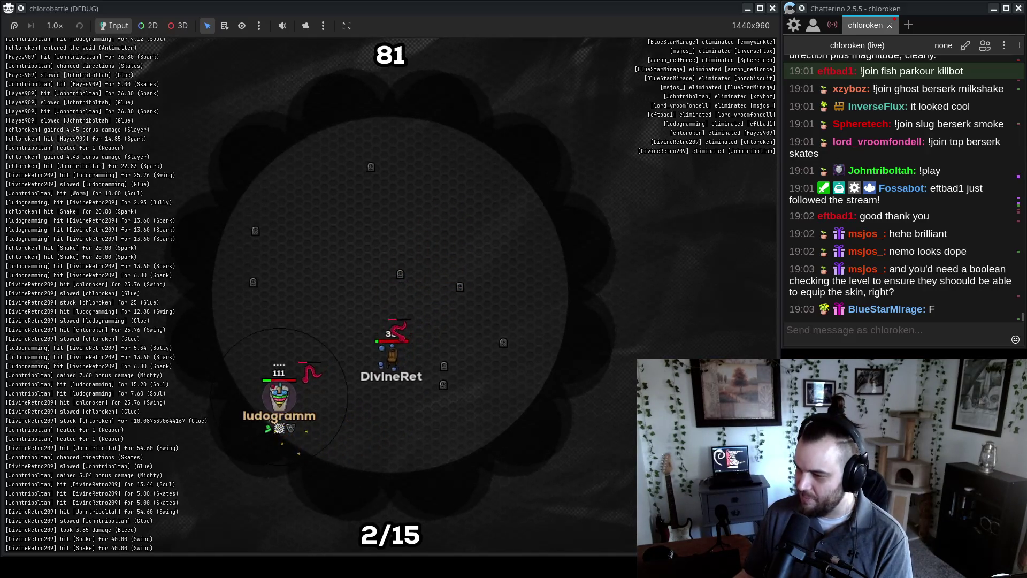
pyautogui.click(909, 296)
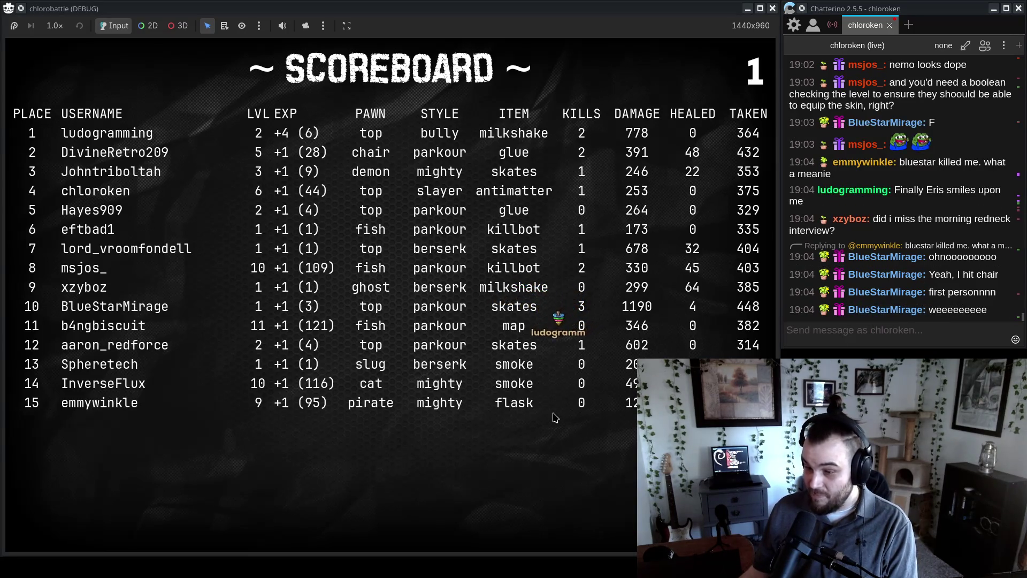
# - Focus the chat box, then refocus the chlorobattle window as the scoreboard returns to the lobby
pyautogui.click(912, 334)
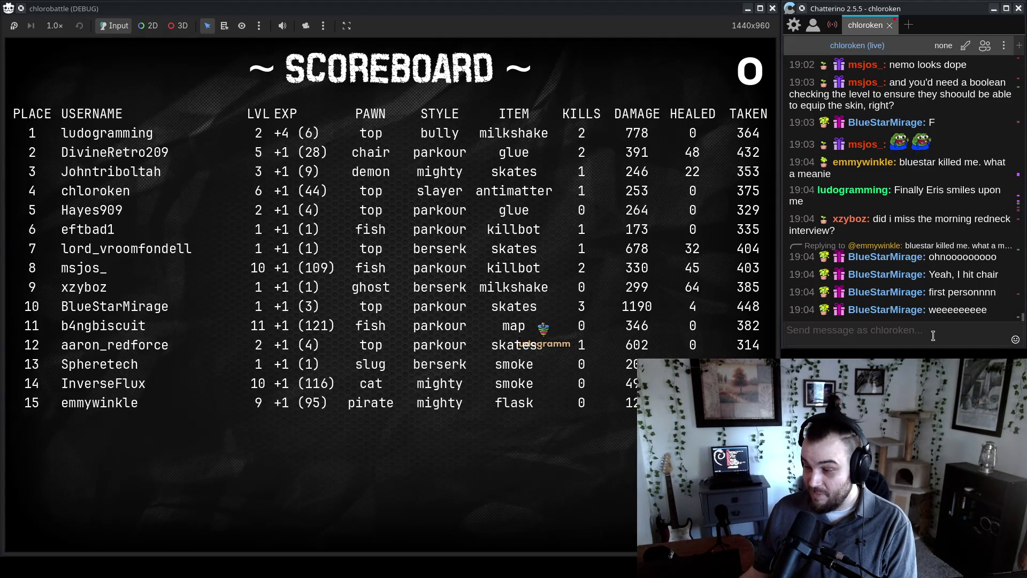
pyautogui.click(548, 400)
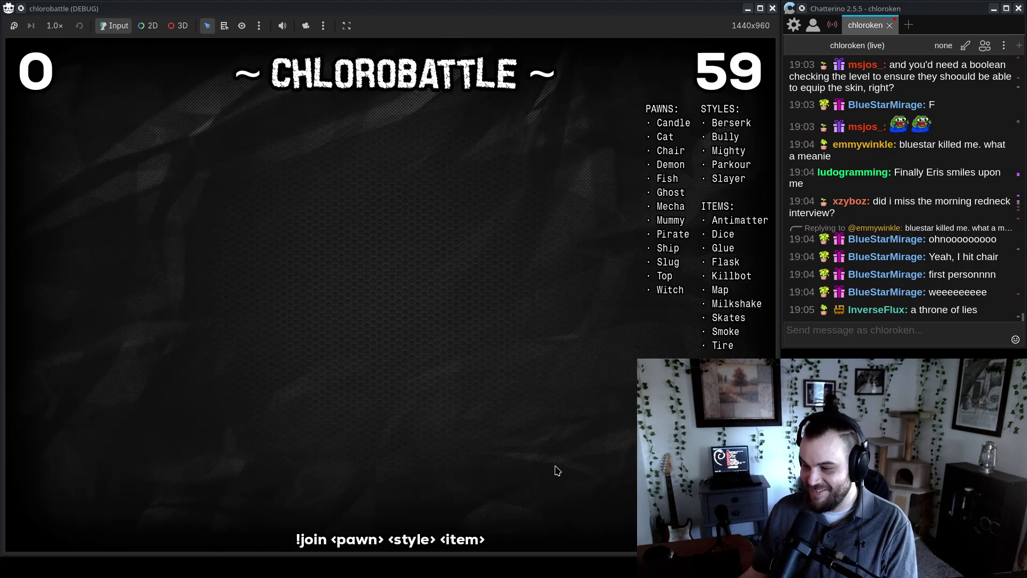
# - Start a chat message, then delete the drafted '!join top slayer a' command
pyautogui.click(899, 330)
pyautogui.write('!join top slayer a')
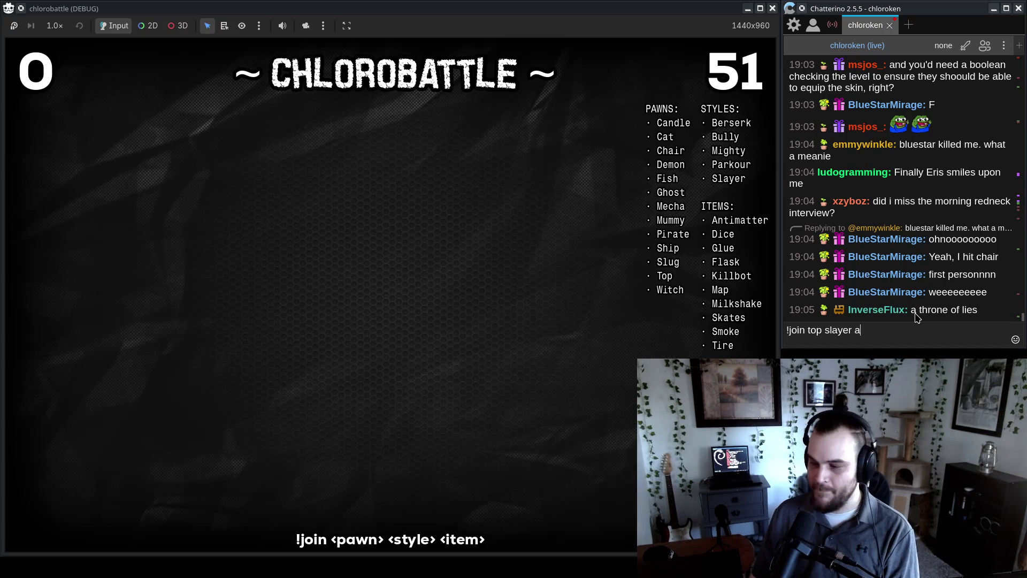
pyautogui.press('BackSpace')
pyautogui.press('BackSpace')
pyautogui.press('BackSpace')
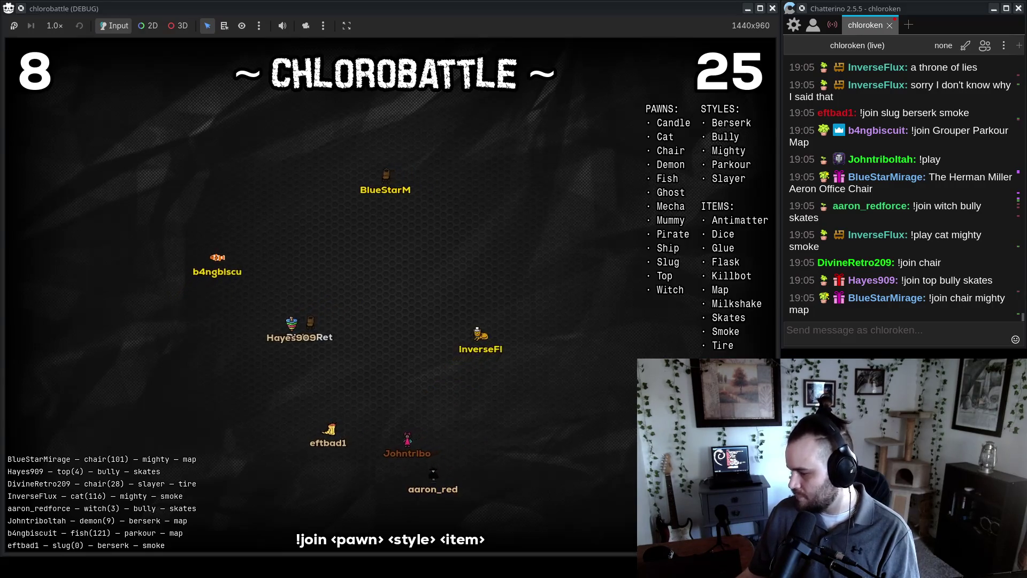
# - Select the 'The Herman Miller Aeron Office Chair' message in the Chatterino chat
pyautogui.click(871, 329)
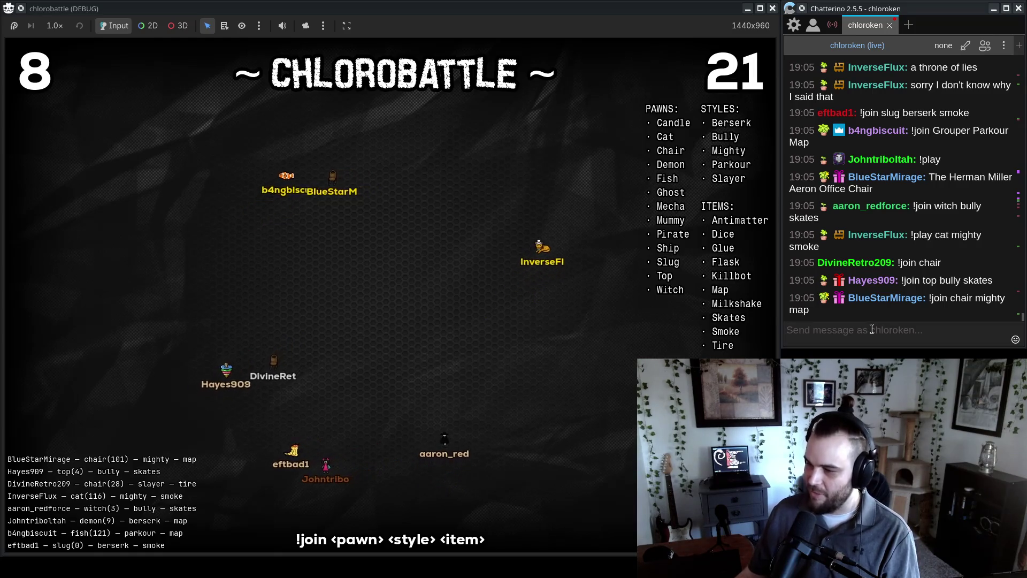
pyautogui.moveTo(929, 177); pyautogui.dragTo(872, 188)
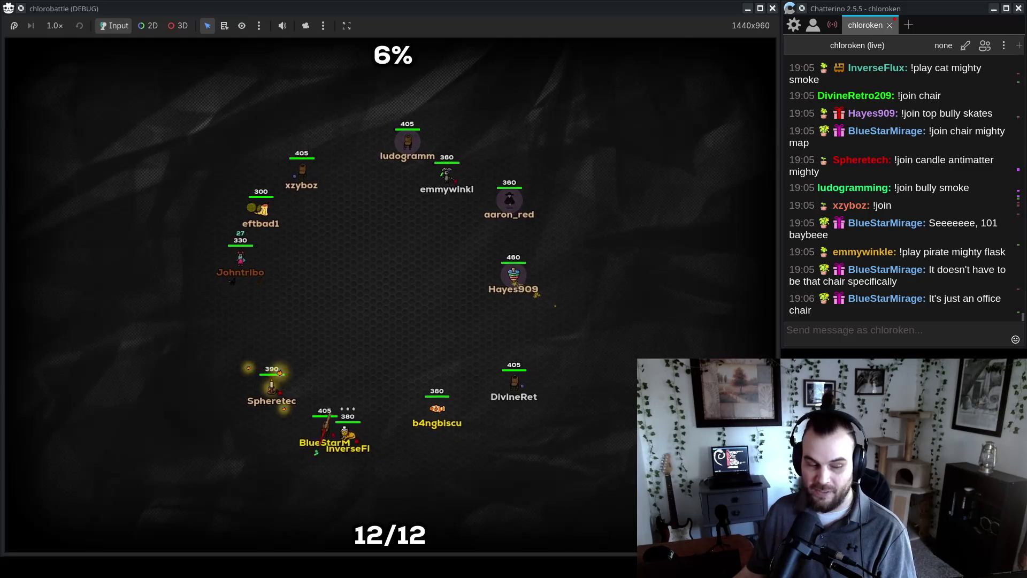
# - Drag the browser window with the Aeron chair image results up and to the right, out of the way
pyautogui.moveTo(6, 53)
pyautogui.mouseDown()
pyautogui.moveTo(321, 45)
pyautogui.moveTo(363, 29)
pyautogui.moveTo(374, 0)
pyautogui.mouseUp()
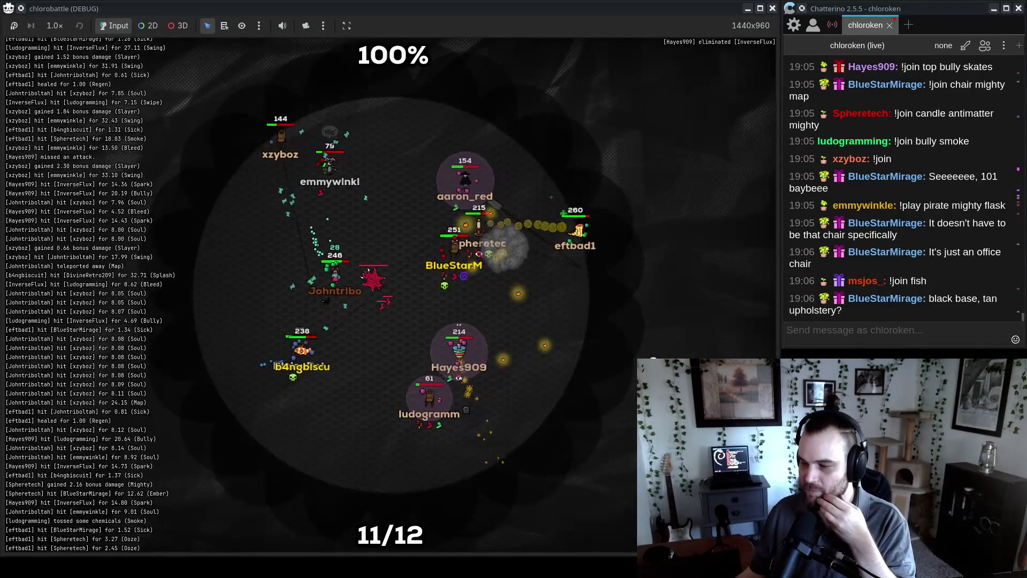
# - Focus the Chatterino message box, then leave the chlorobattle match running until its scoreboard appears
pyautogui.click(869, 333)
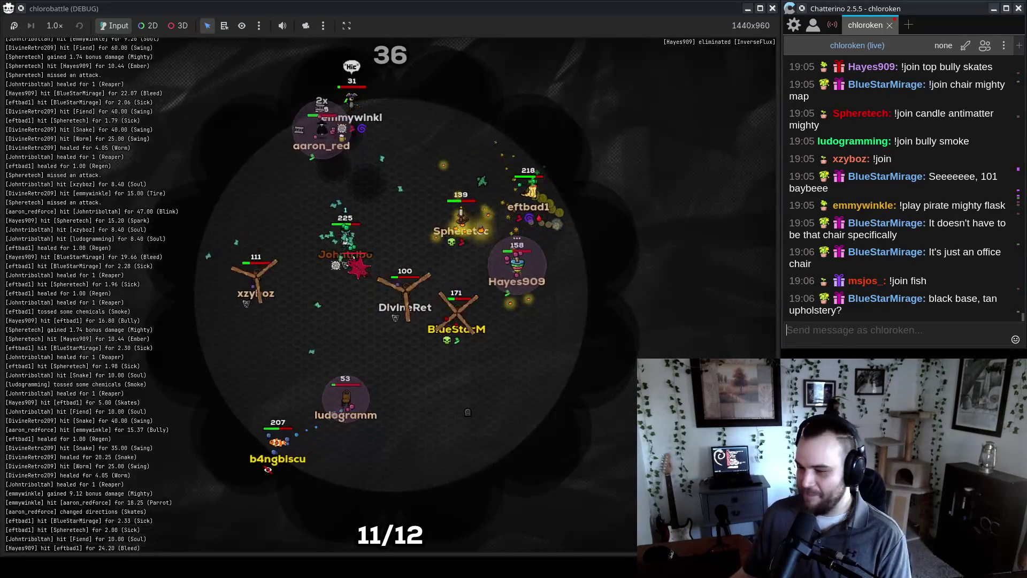
pyautogui.hotkey('alt', 'Tab')
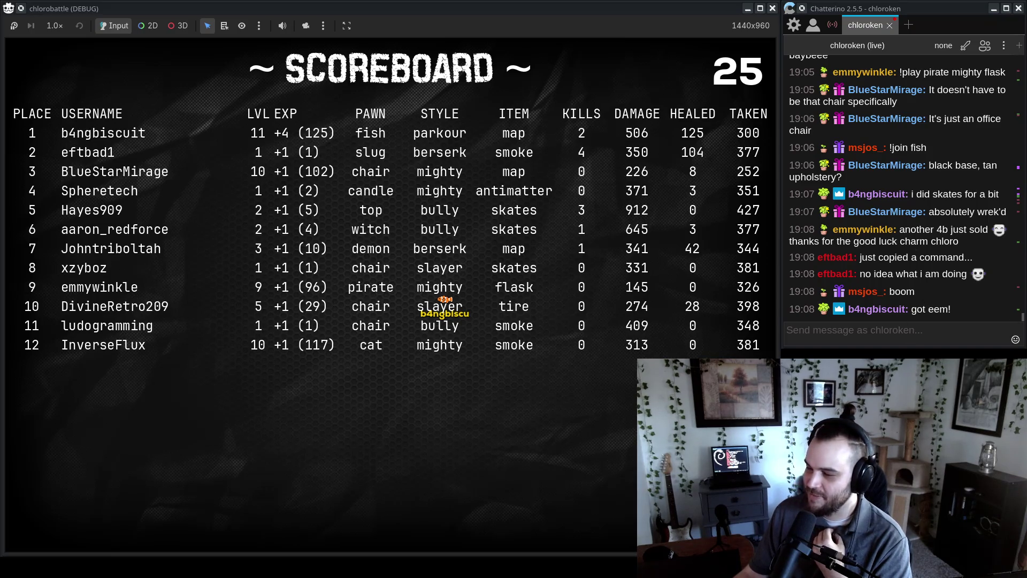
# - Clear the chat selection, then close the chlorobattle game window to return to Aseprite
pyautogui.click(961, 303)
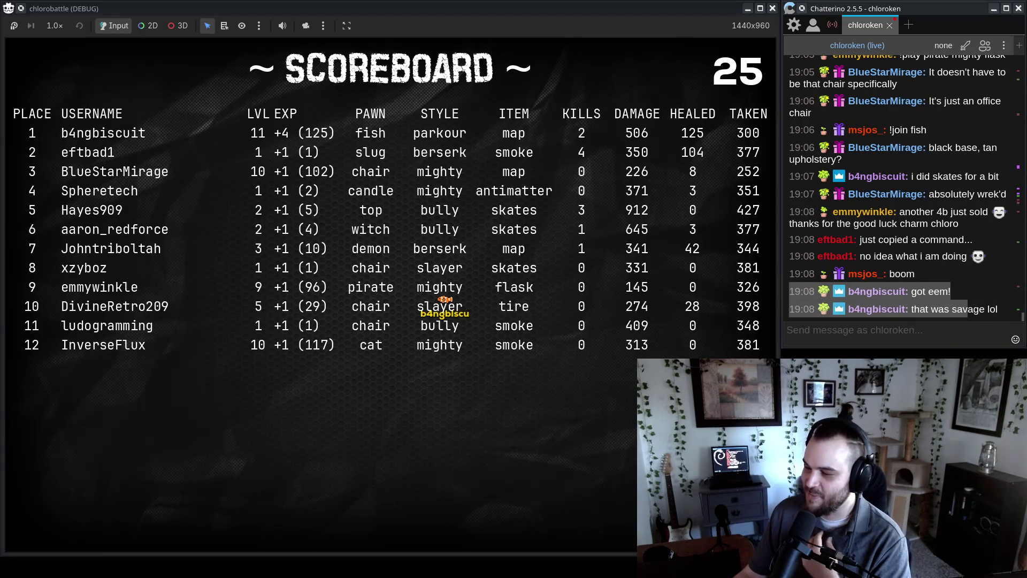
pyautogui.click(954, 296)
pyautogui.click(517, 444)
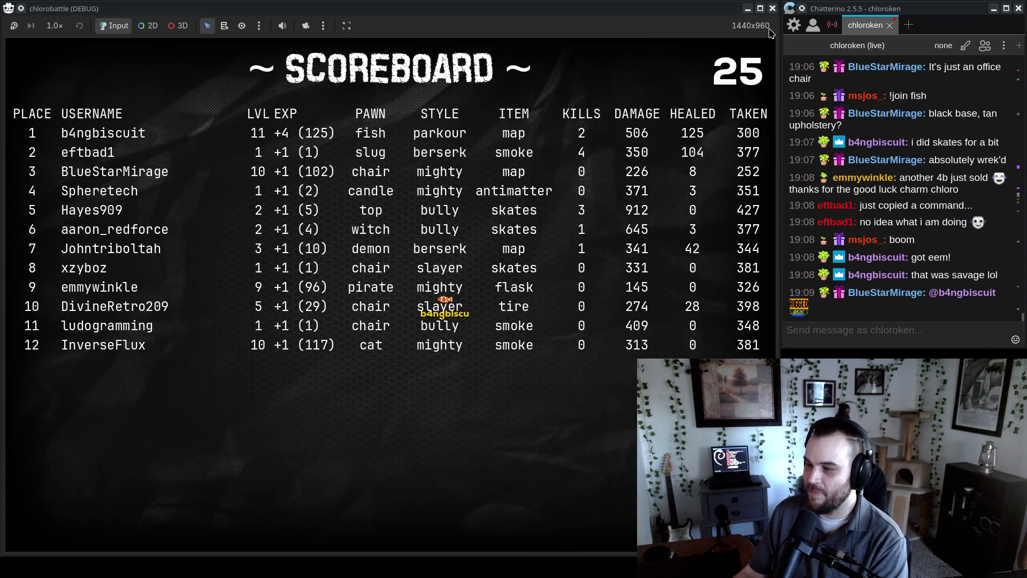
pyautogui.click(773, 9)
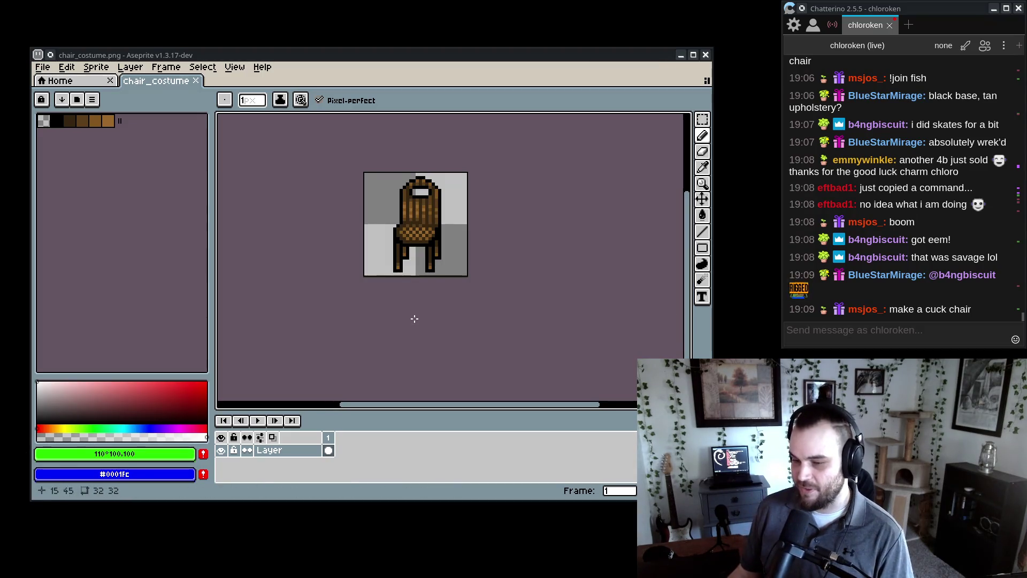
# - Zoom into the chair sprite and add an empty Layer 1 above it with Shift+N
pyautogui.scroll(2, 382, 268)
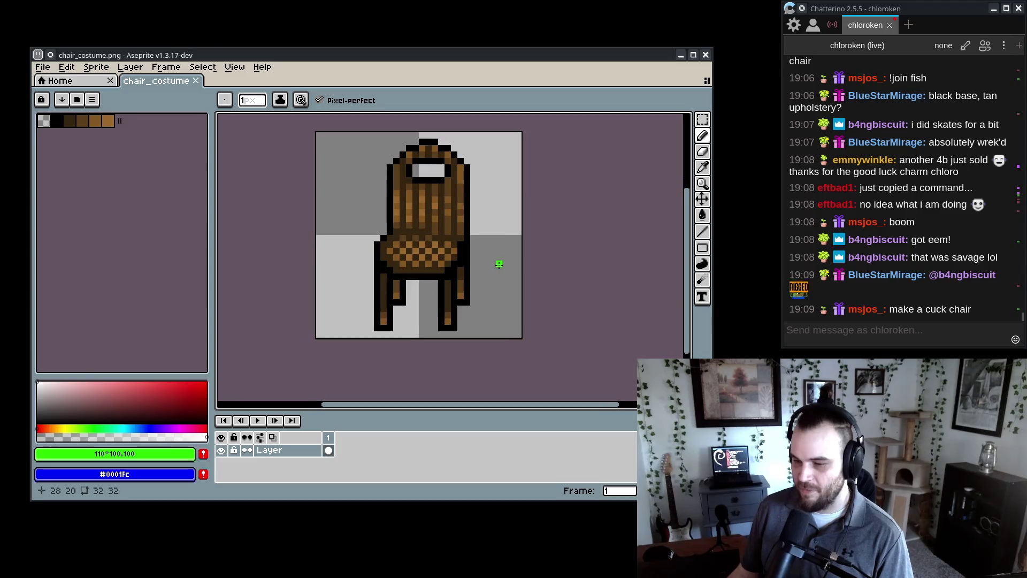
pyautogui.hscroll(1, 512, 212)
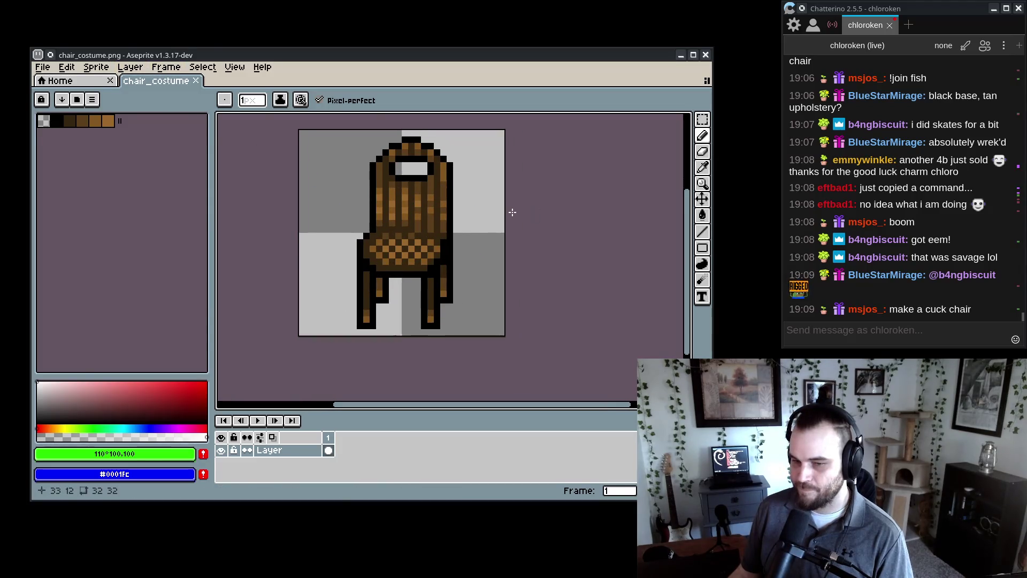
pyautogui.scroll(1, 449, 236)
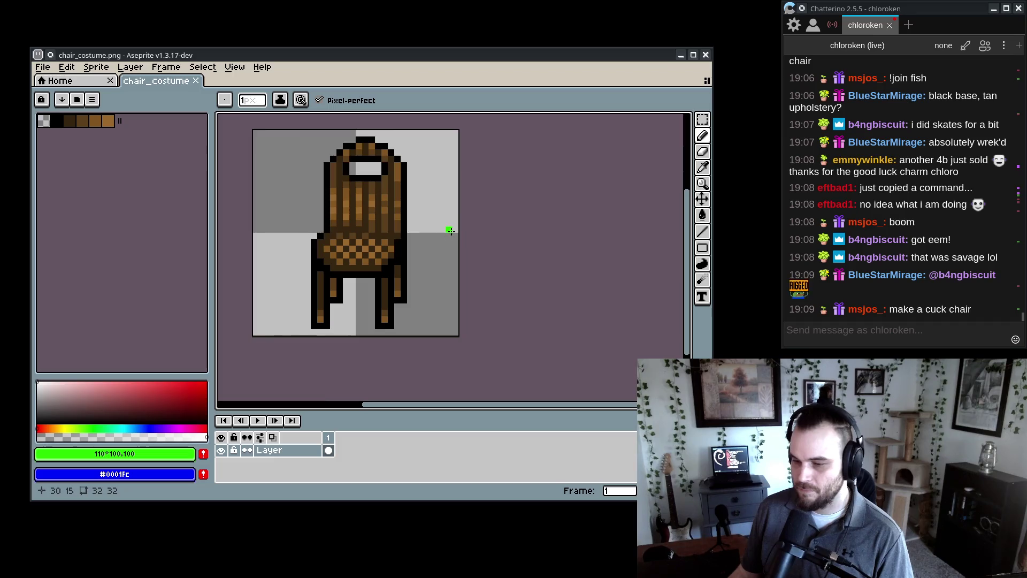
pyautogui.hscroll(-1, 525, 237)
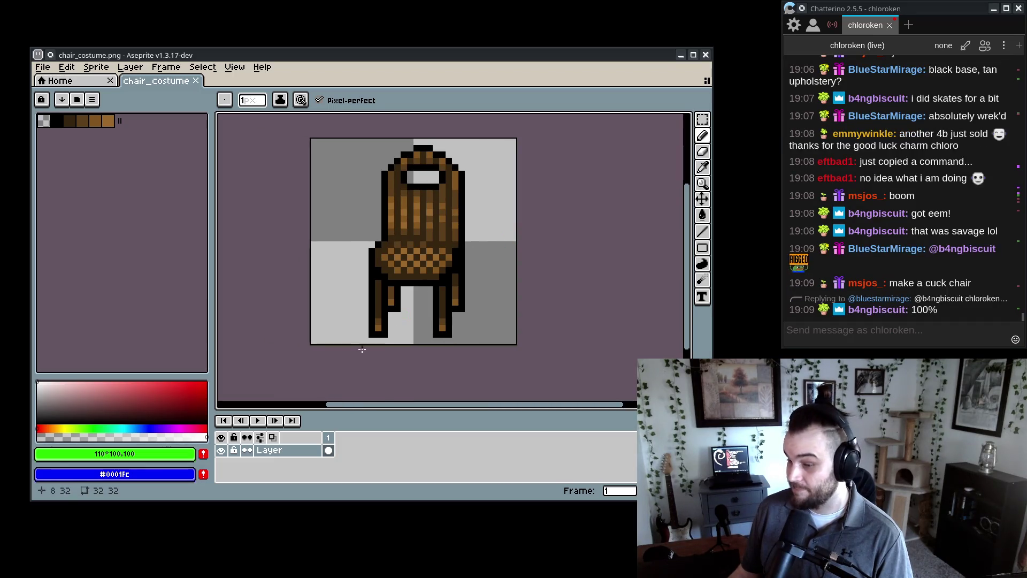
pyautogui.hotkey('shift', 'n')
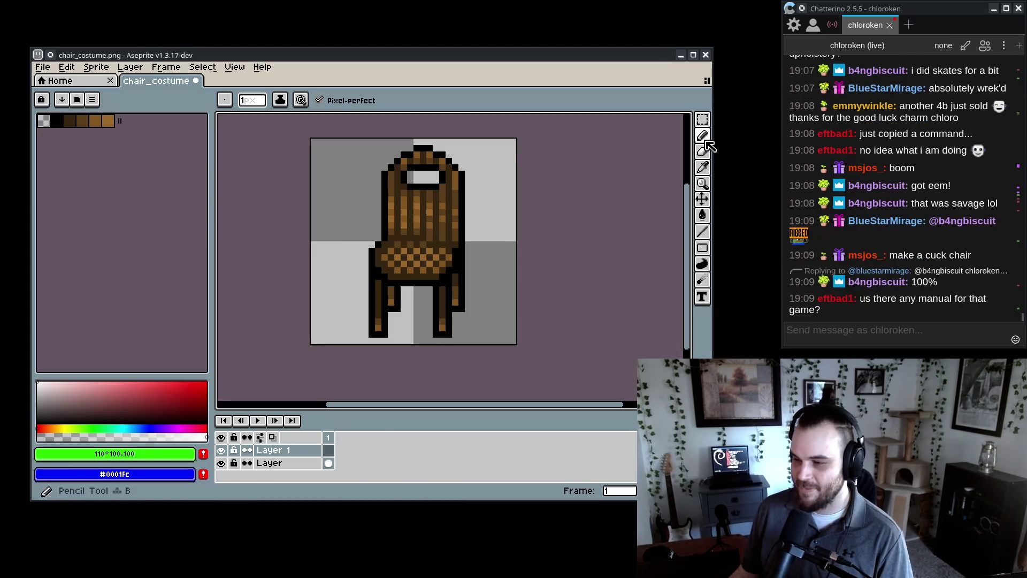
# - Hide the wooden chair layer and sketch the black base, seat edges, back and armrests
pyautogui.click(221, 463)
pyautogui.moveTo(338, 327)
pyautogui.mouseDown()
pyautogui.moveTo(382, 317)
pyautogui.moveTo(485, 329)
pyautogui.mouseUp()
pyautogui.moveTo(372, 154)
pyautogui.mouseDown()
pyautogui.moveTo(417, 149)
pyautogui.moveTo(465, 168)
pyautogui.moveTo(481, 240)
pyautogui.moveTo(345, 237)
pyautogui.moveTo(371, 155)
pyautogui.mouseUp()
pyautogui.moveTo(370, 251)
pyautogui.mouseDown()
pyautogui.moveTo(374, 270)
pyautogui.moveTo(455, 271)
pyautogui.moveTo(455, 250)
pyautogui.mouseUp()
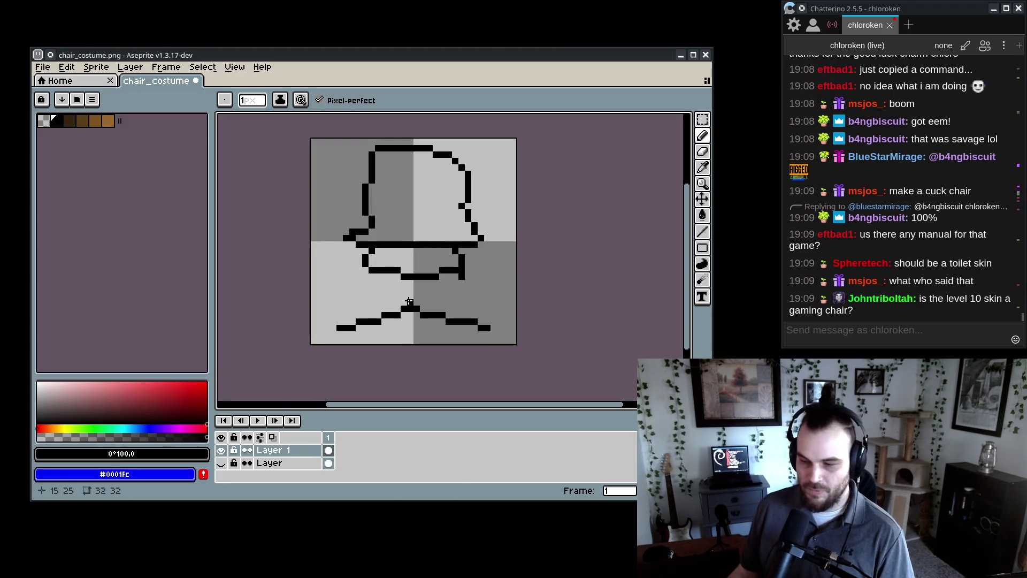
pyautogui.moveTo(364, 159)
pyautogui.mouseDown()
pyautogui.moveTo(485, 161)
pyautogui.moveTo(456, 231)
pyautogui.moveTo(356, 190)
pyautogui.moveTo(369, 230)
pyautogui.mouseUp()
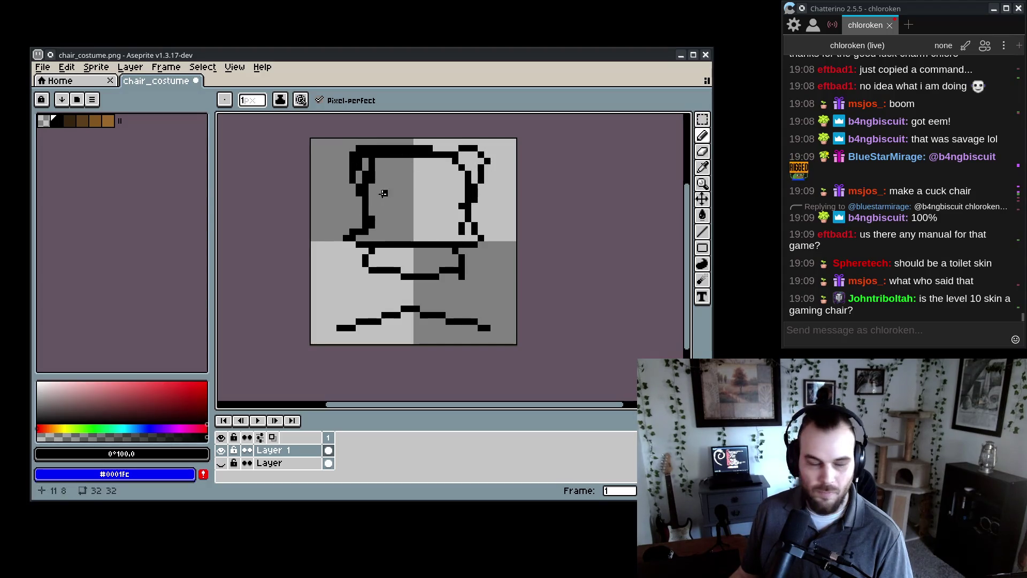
pyautogui.moveTo(346, 212); pyautogui.dragTo(333, 220)
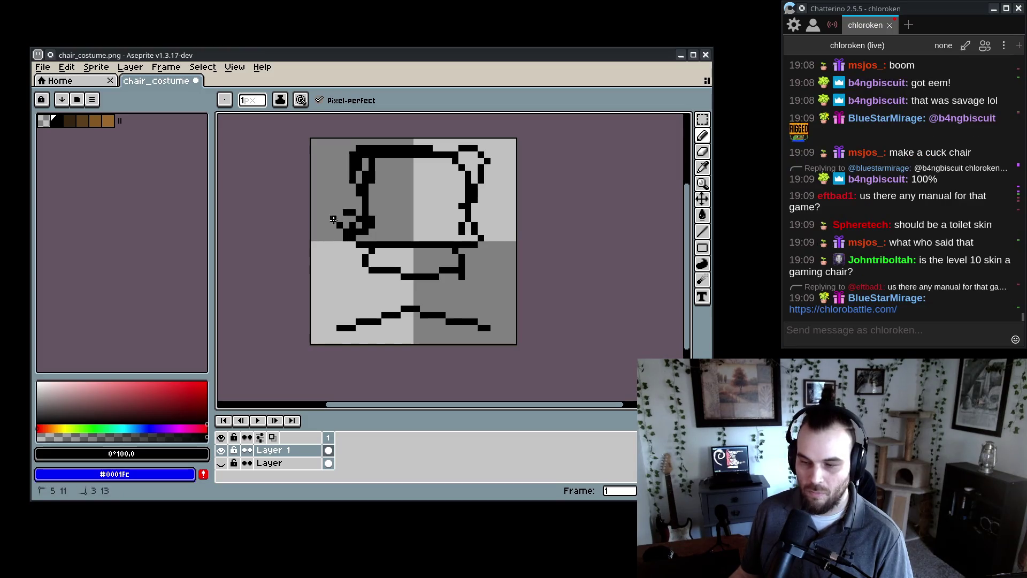
pyautogui.moveTo(468, 212); pyautogui.dragTo(486, 225)
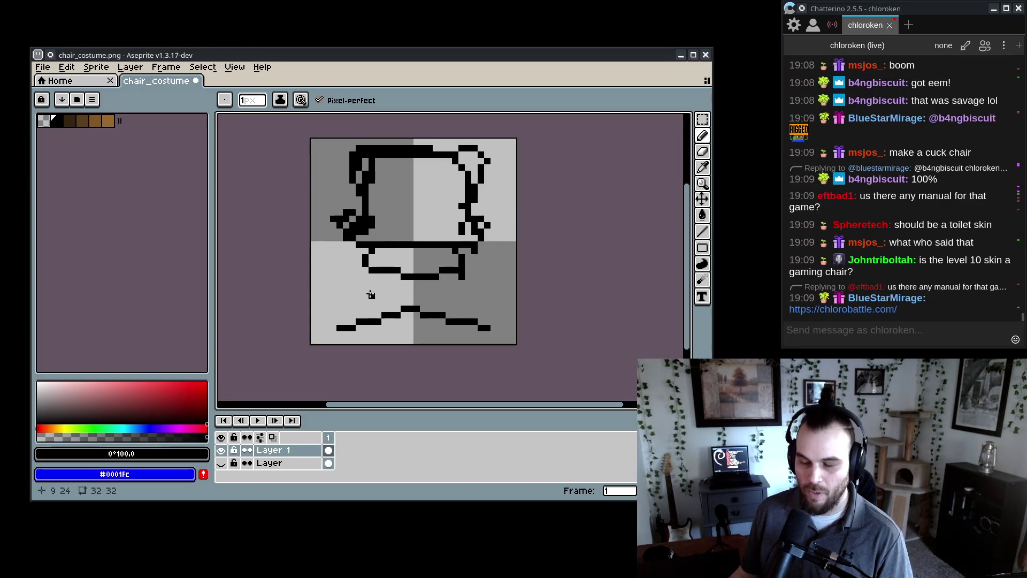
# - Add a caster, central post and thicker base legs, then pick magenta as the colour
pyautogui.moveTo(426, 317); pyautogui.dragTo(428, 337)
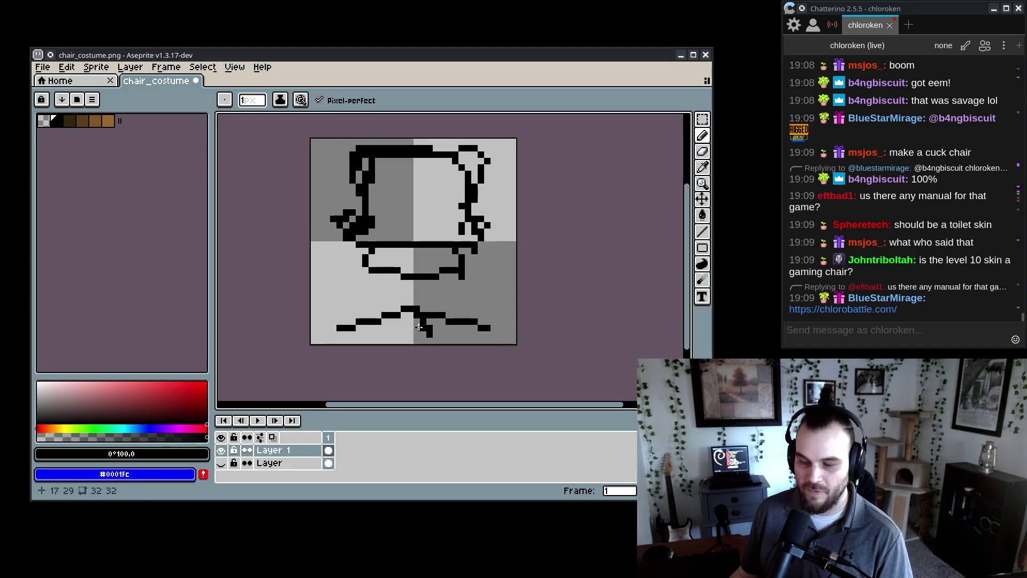
pyautogui.moveTo(370, 309)
pyautogui.mouseDown()
pyautogui.moveTo(434, 306)
pyautogui.moveTo(415, 308)
pyautogui.mouseUp()
pyautogui.click(436, 303)
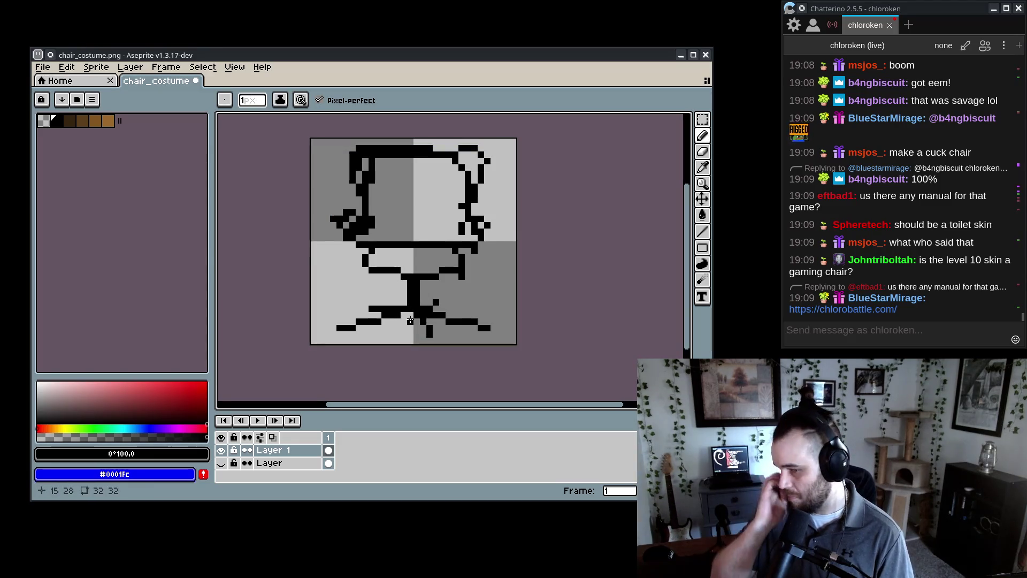
pyautogui.moveTo(443, 315); pyautogui.dragTo(449, 316)
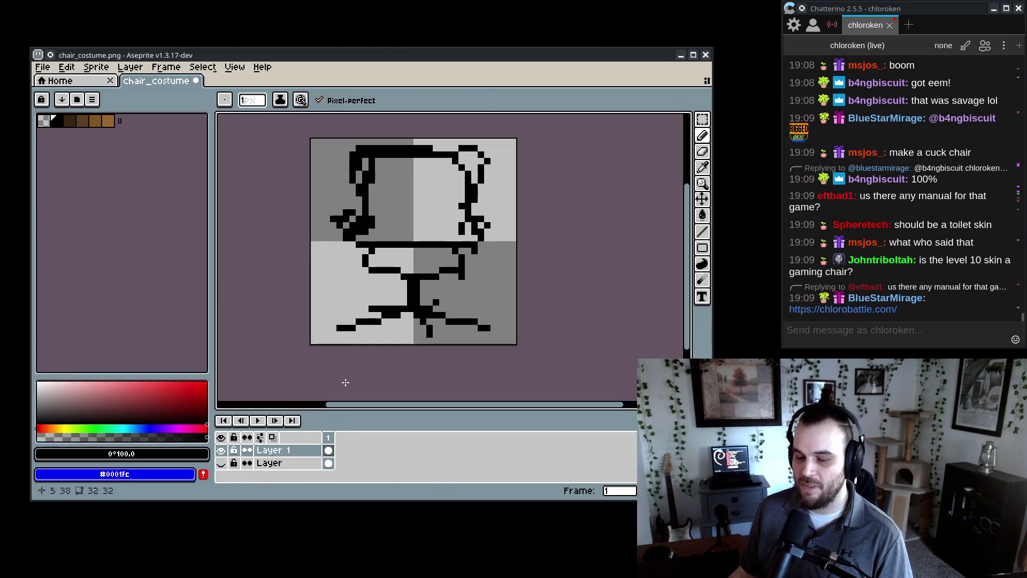
pyautogui.hotkey('shift', 'm')
pyautogui.click(180, 428)
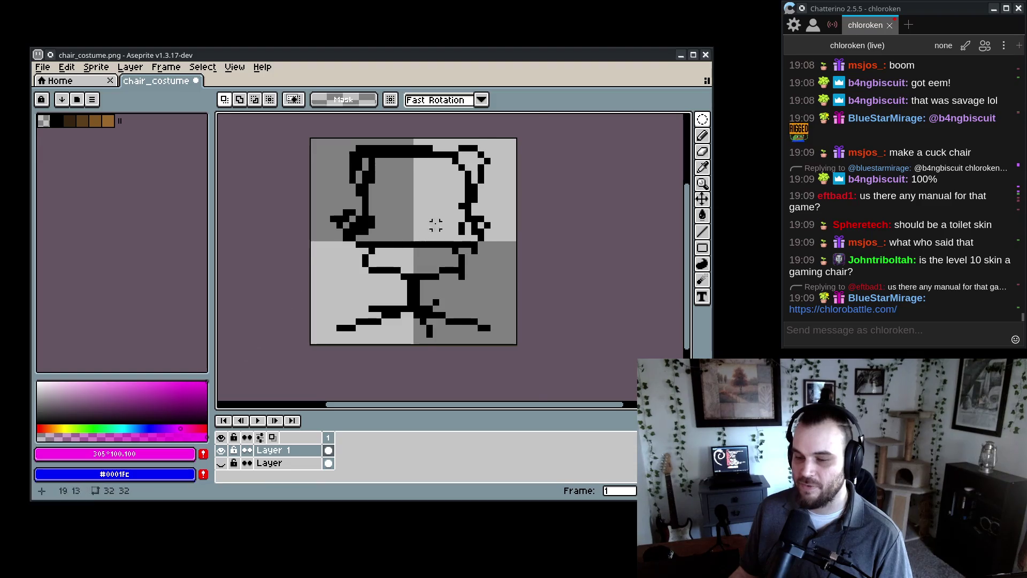
# - Draw a straight magenta line across the chair back's top, undoing the stray extra strokes
pyautogui.scroll(2, 436, 224)
pyautogui.press('b')
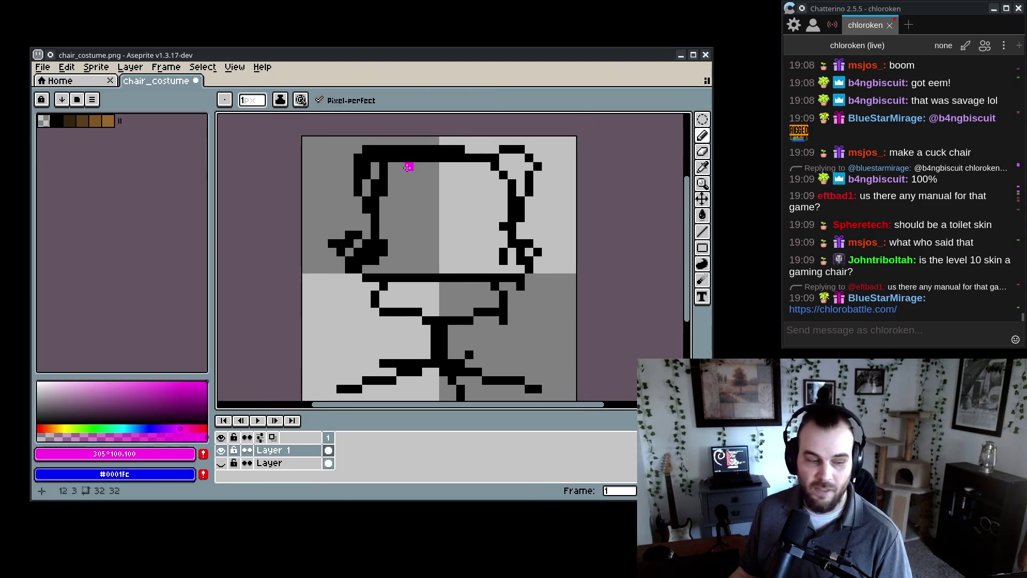
pyautogui.click(702, 232)
pyautogui.moveTo(391, 149); pyautogui.dragTo(511, 150)
pyautogui.moveTo(386, 150)
pyautogui.mouseDown()
pyautogui.moveTo(377, 150)
pyautogui.moveTo(386, 158)
pyautogui.mouseUp()
pyautogui.hotkey('ctrl', 'z')
pyautogui.click(504, 159)
pyautogui.hotkey('ctrl', 'z')
pyautogui.hotkey('ctrl', 'z')
pyautogui.hotkey('ctrl', 'z')
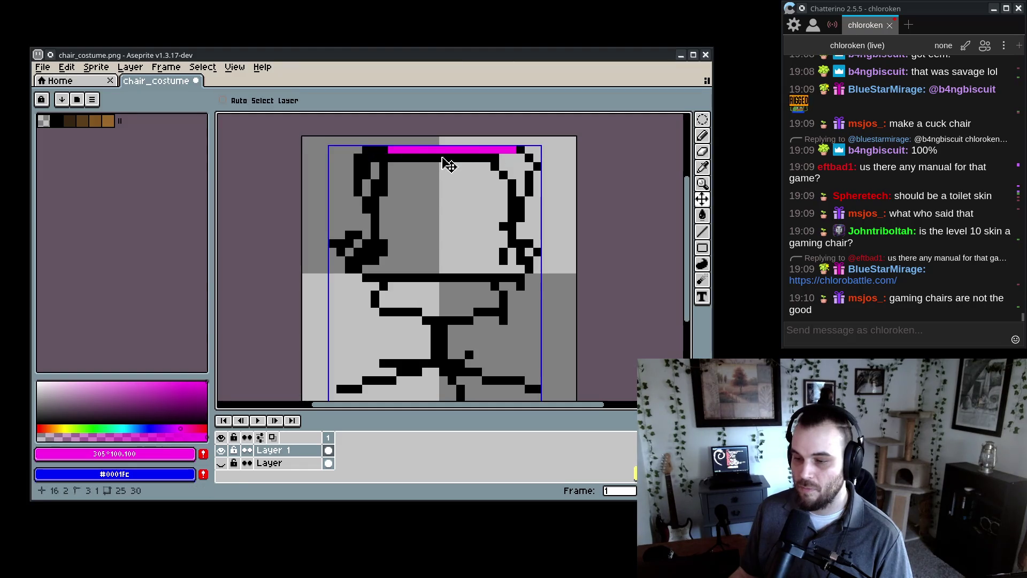
# - Set the grid to 1×1 pixels in View > Grid > Grid Settings
pyautogui.click(95, 68)
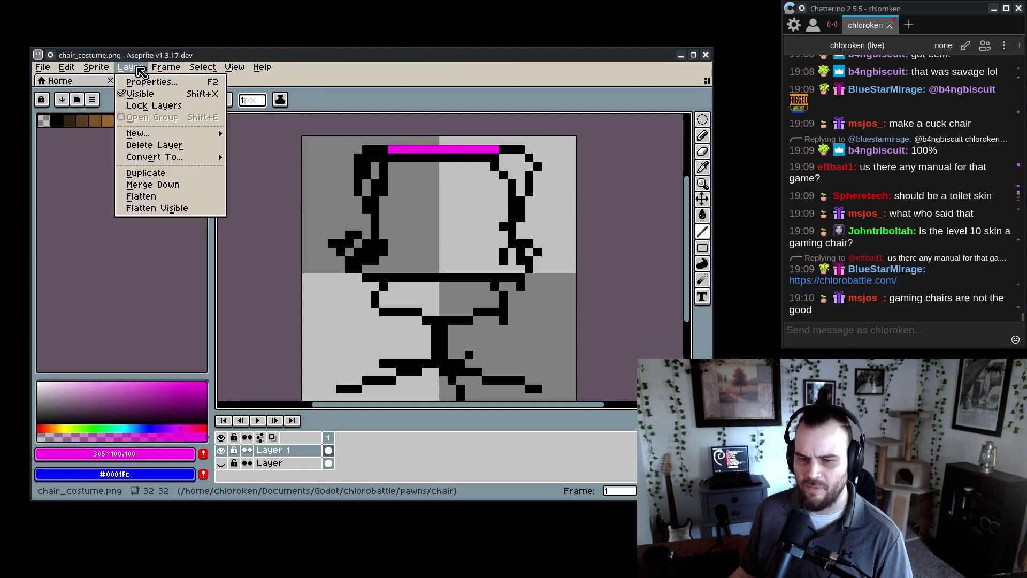
pyautogui.moveTo(240, 69)
pyautogui.moveTo(242, 151)
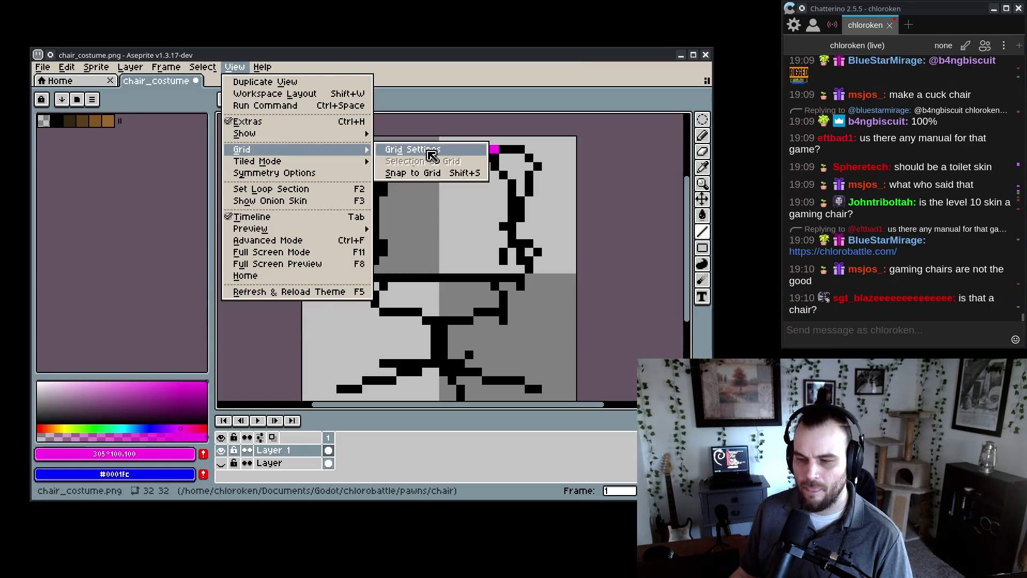
pyautogui.click(412, 150)
pyautogui.click(360, 280)
pyautogui.write('1')
pyautogui.click(430, 280)
pyautogui.write('1')
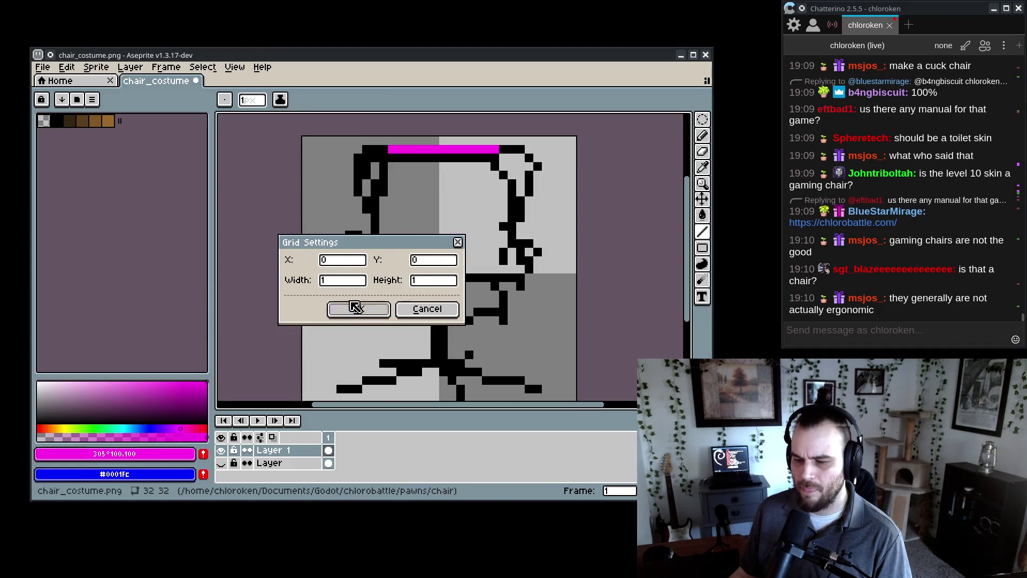
pyautogui.click(353, 309)
pyautogui.click(483, 178)
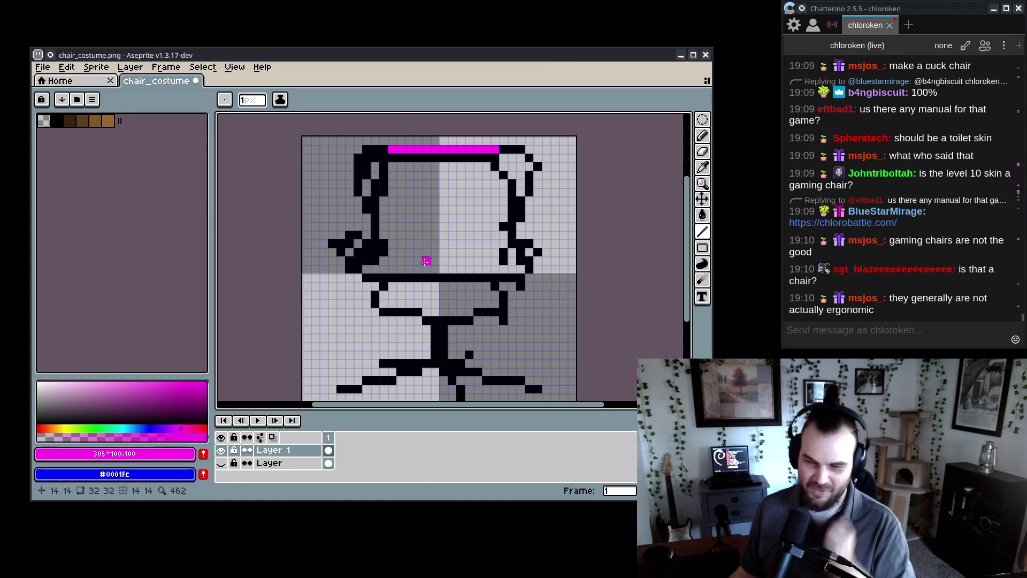
# - Trace the chair back's top corners, left side and armrest diagonal in magenta
pyautogui.scroll(2, 466, 213)
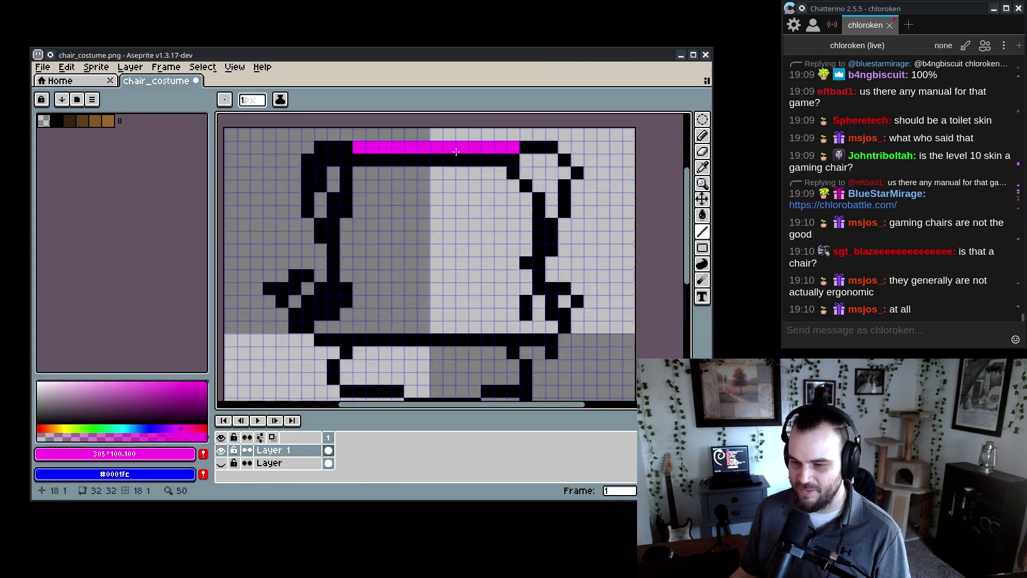
pyautogui.scroll(-2, 377, 214)
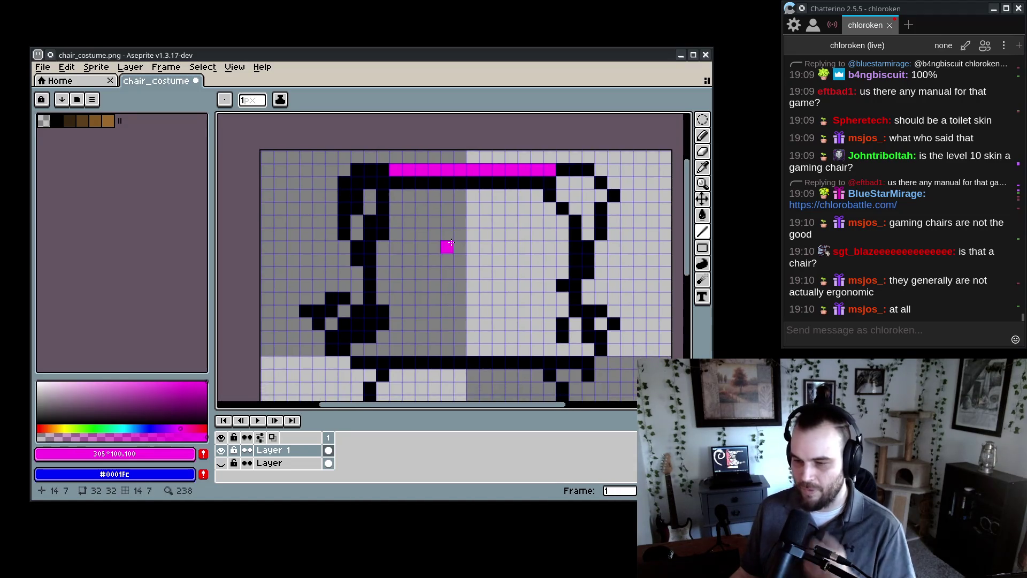
pyautogui.click(524, 203)
pyautogui.click(532, 203)
pyautogui.moveTo(404, 203)
pyautogui.mouseDown()
pyautogui.moveTo(387, 219)
pyautogui.moveTo(394, 284)
pyautogui.mouseUp()
pyautogui.scroll(-2, 521, 257)
pyautogui.click(419, 247)
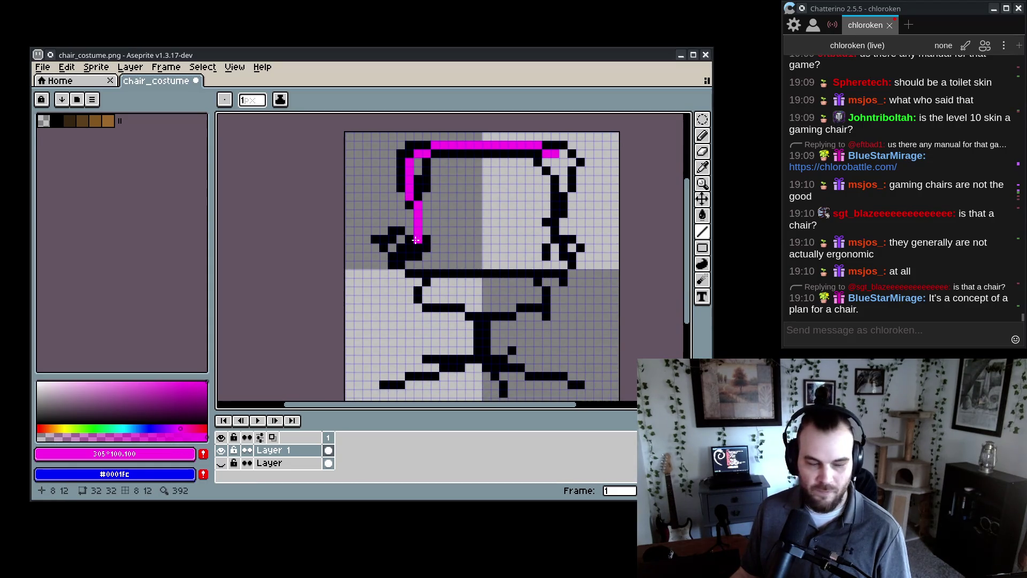
pyautogui.moveTo(400, 230)
pyautogui.mouseDown()
pyautogui.moveTo(377, 251)
pyautogui.moveTo(379, 264)
pyautogui.moveTo(375, 257)
pyautogui.moveTo(391, 274)
pyautogui.moveTo(417, 264)
pyautogui.moveTo(409, 283)
pyautogui.moveTo(464, 307)
pyautogui.moveTo(409, 298)
pyautogui.moveTo(468, 314)
pyautogui.moveTo(539, 299)
pyautogui.moveTo(538, 272)
pyautogui.moveTo(422, 265)
pyautogui.mouseUp()
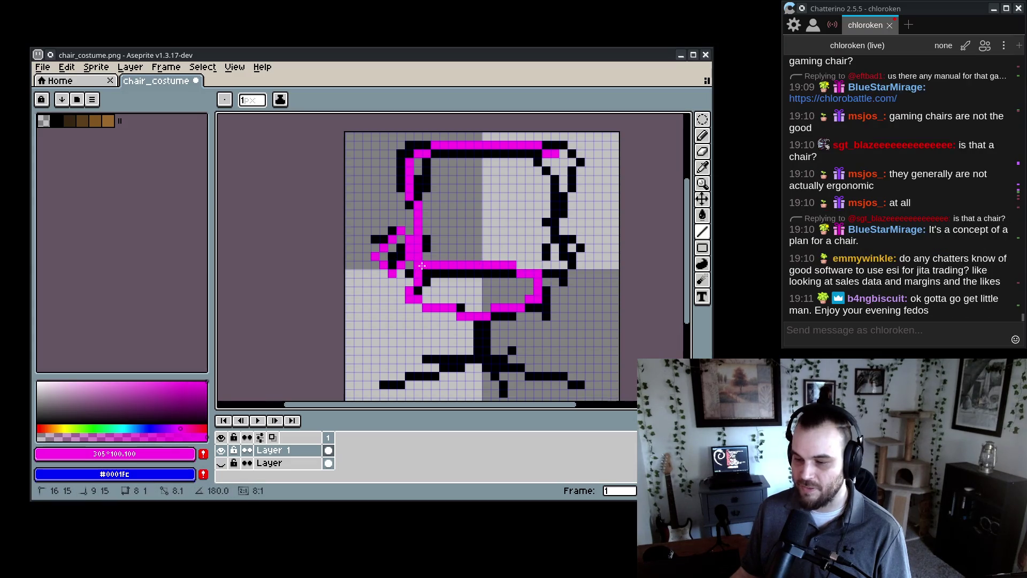
pyautogui.click(422, 269)
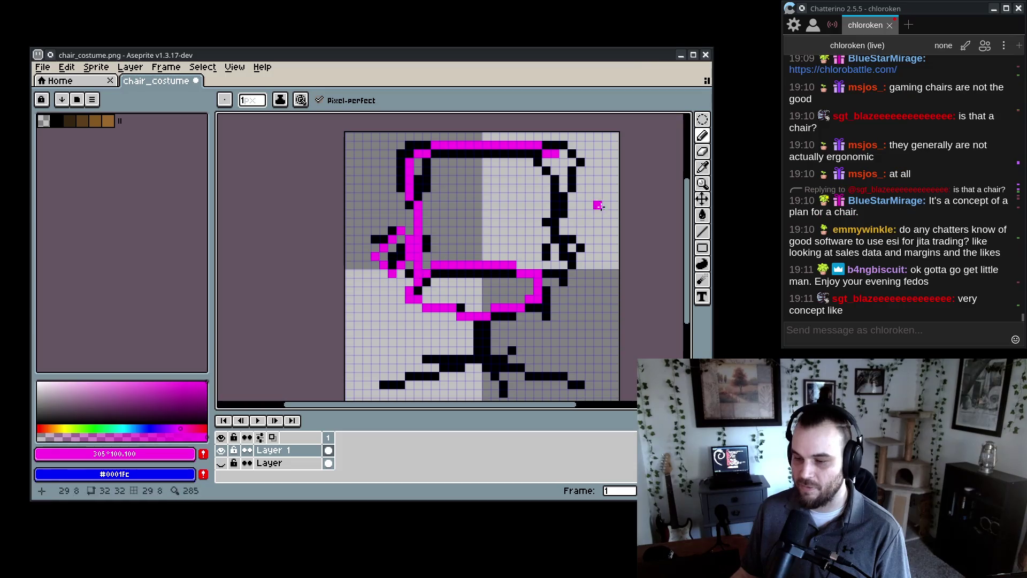
# - Trace the central stem and splayed base legs in magenta, then toggle Layer 1 to compare
pyautogui.scroll(-2, 500, 238)
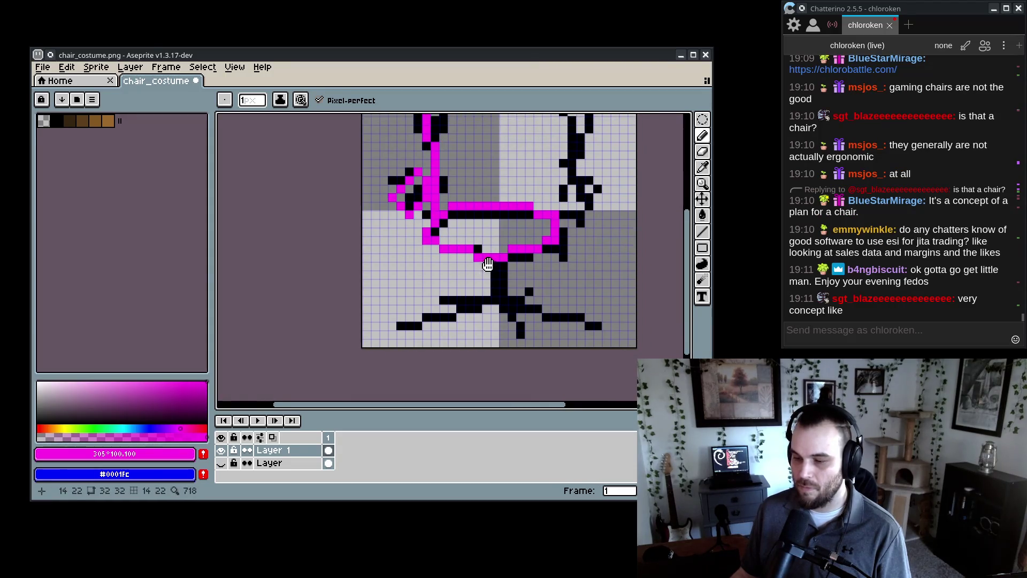
pyautogui.moveTo(575, 215); pyautogui.dragTo(569, 215)
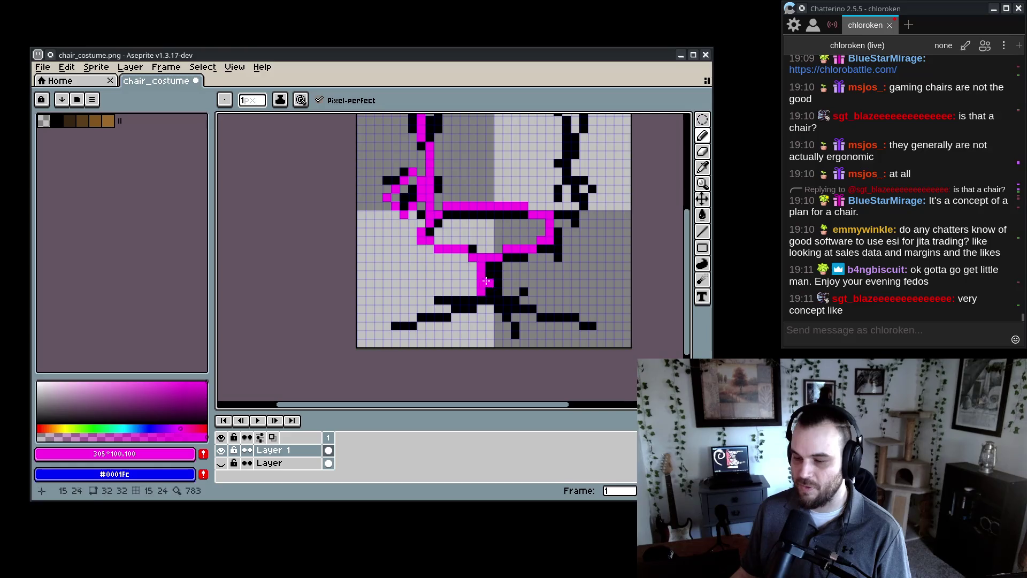
pyautogui.hotkey('ctrl', 'z')
pyautogui.moveTo(495, 263); pyautogui.dragTo(497, 299)
pyautogui.keyDown('shift'); pyautogui.click(397, 327); pyautogui.keyUp('shift')
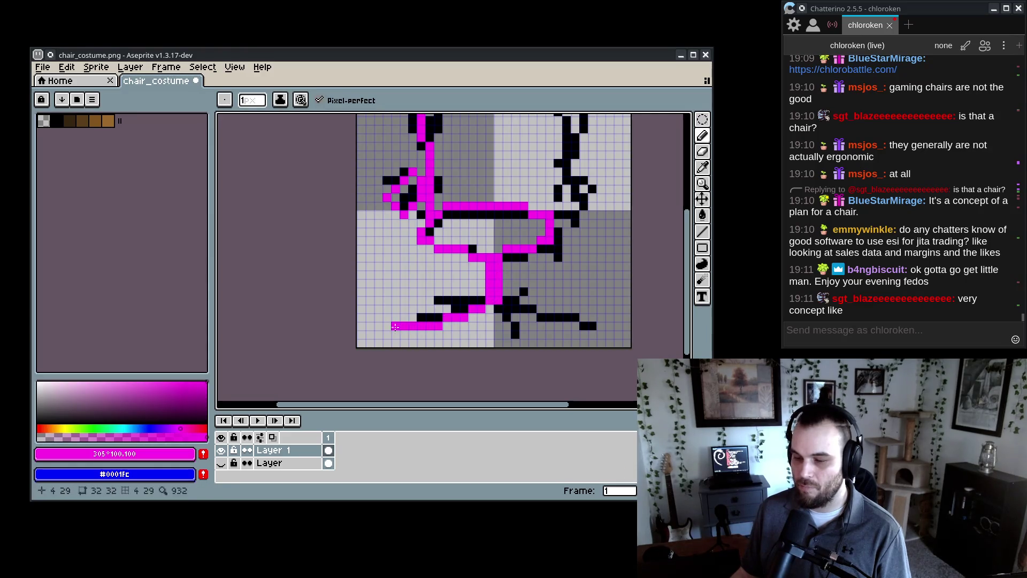
pyautogui.hotkey('ctrl', 'z')
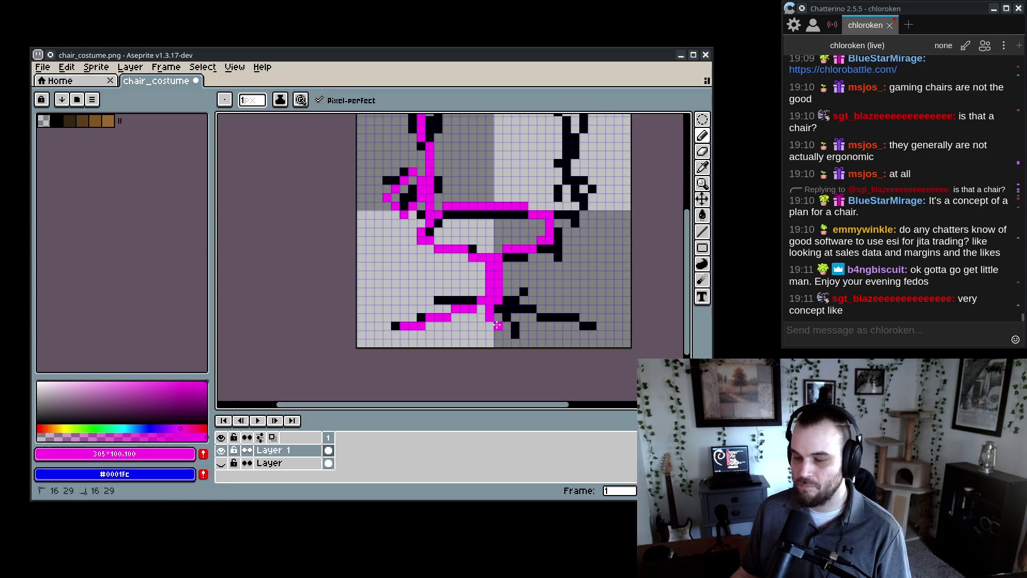
pyautogui.keyDown('shift'); pyautogui.click(528, 308); pyautogui.keyUp('shift')
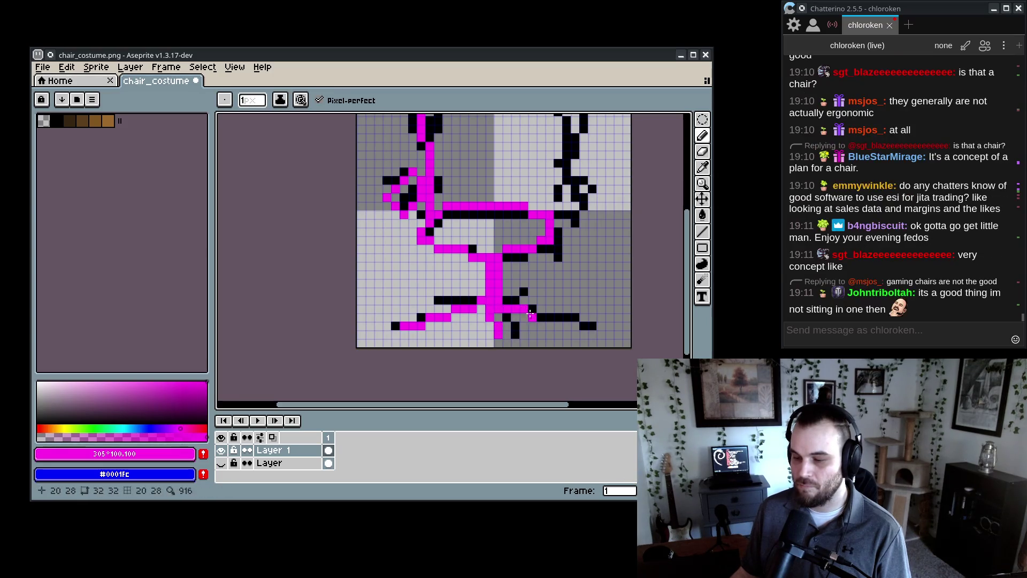
pyautogui.keyDown('shift'); pyautogui.click(581, 327); pyautogui.keyUp('shift')
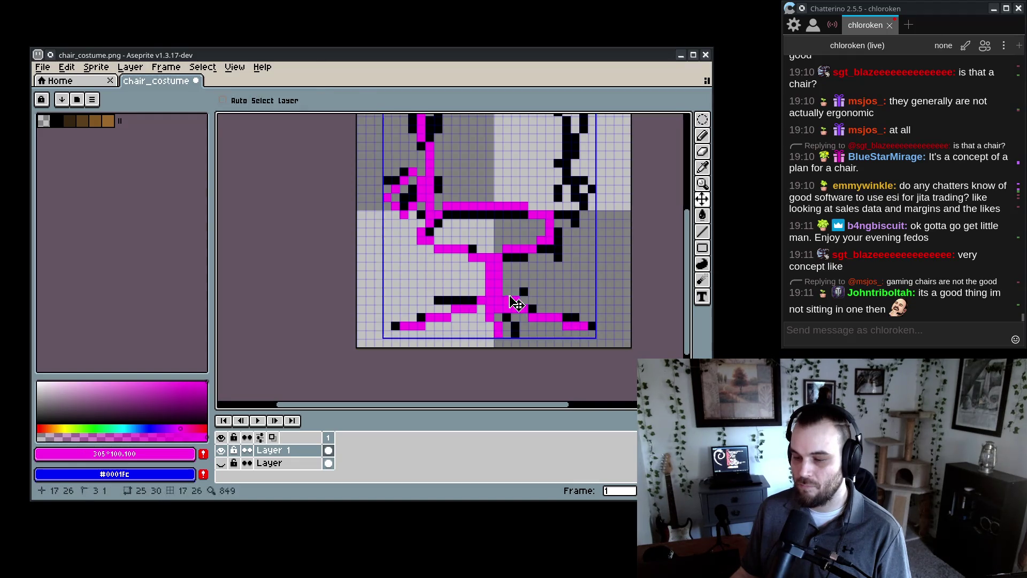
pyautogui.keyDown('shift'); pyautogui.click(463, 301); pyautogui.keyUp('shift')
pyautogui.click(446, 308)
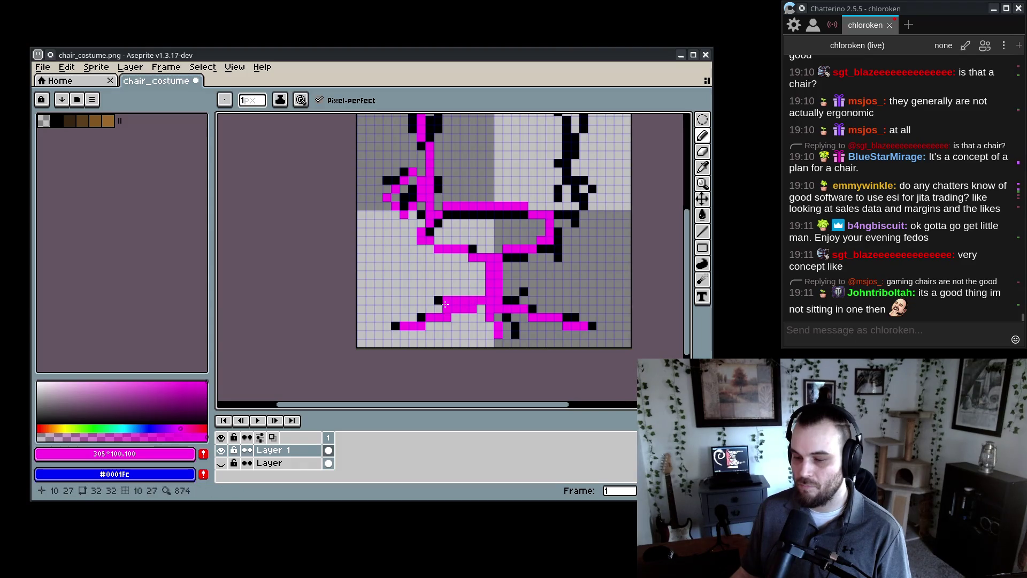
pyautogui.scroll(-2, 472, 291)
pyautogui.click(224, 452)
pyautogui.click(223, 451)
# - Hide the brown chair layer and delete the black sketch pixels using the Magic Wand
pyautogui.click(223, 452)
pyautogui.click(223, 452)
pyautogui.click(223, 463)
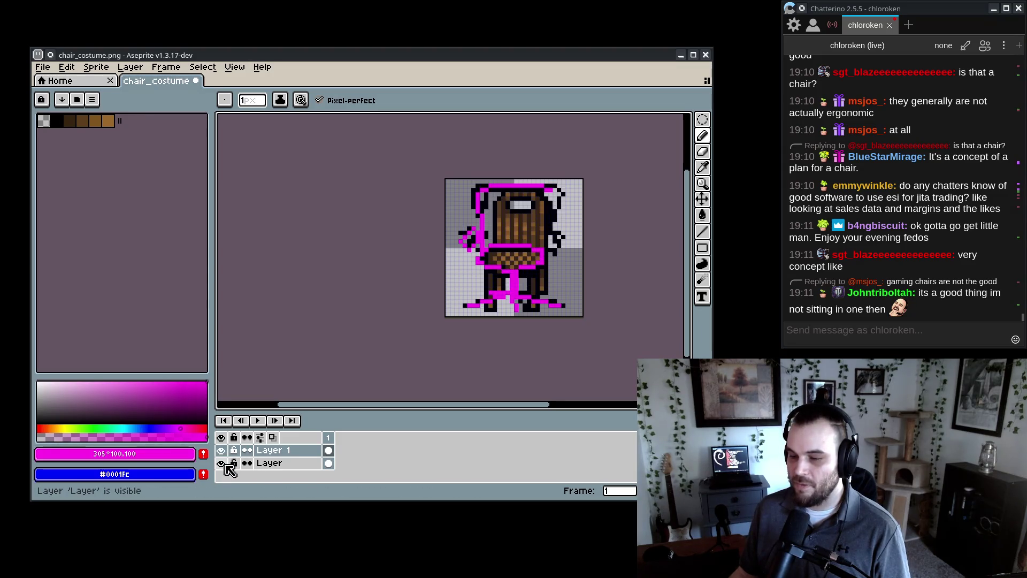
pyautogui.click(222, 463)
pyautogui.scroll(2, 556, 208)
pyautogui.press('e')
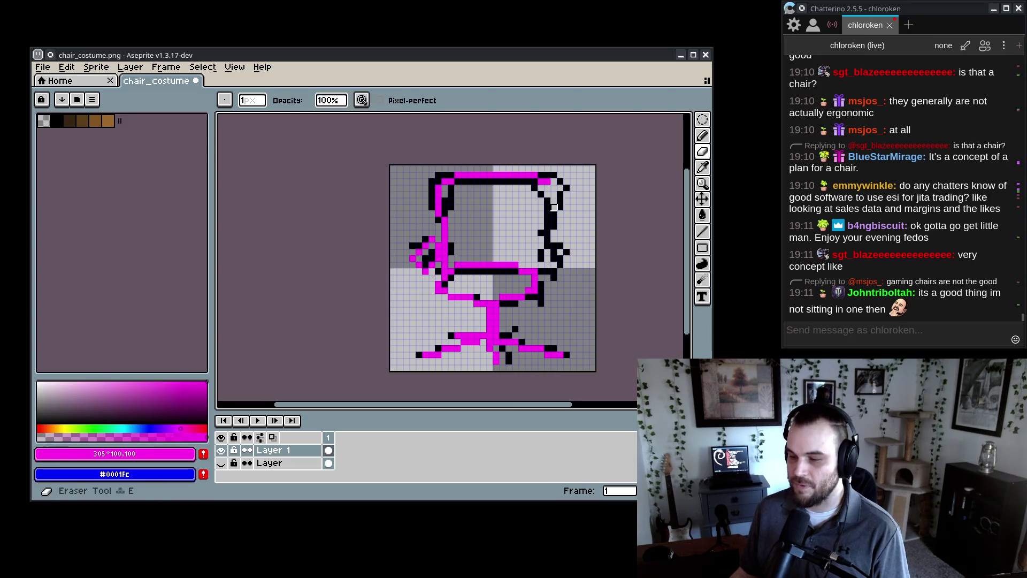
pyautogui.press('w')
pyautogui.click(555, 217)
pyautogui.press('Delete')
pyautogui.hotkey('ctrl', 'd')
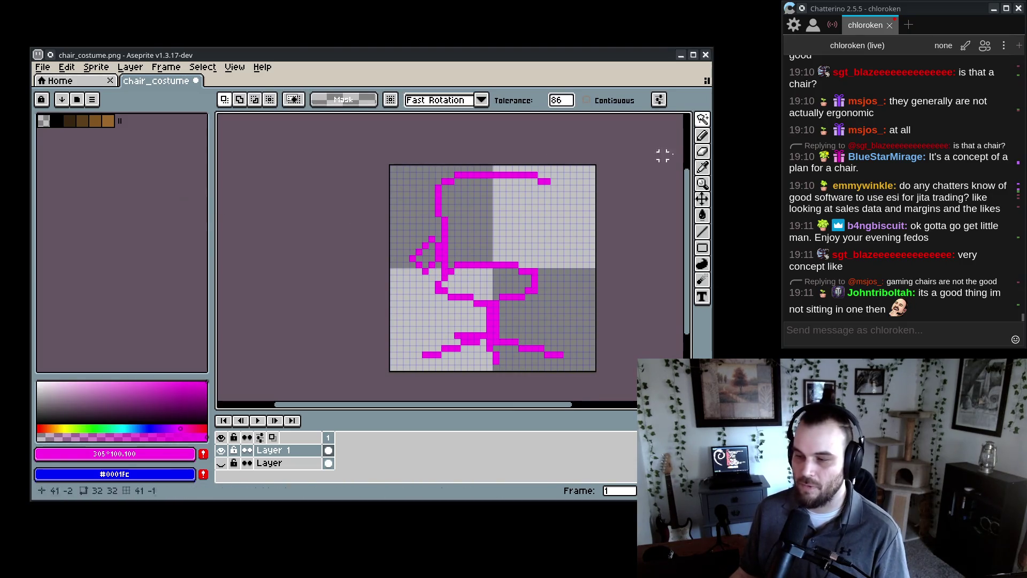
# - Recolour the magenta tracing to black using Hue/Saturation with value -100
pyautogui.scroll(1, 475, 276)
pyautogui.click(415, 172)
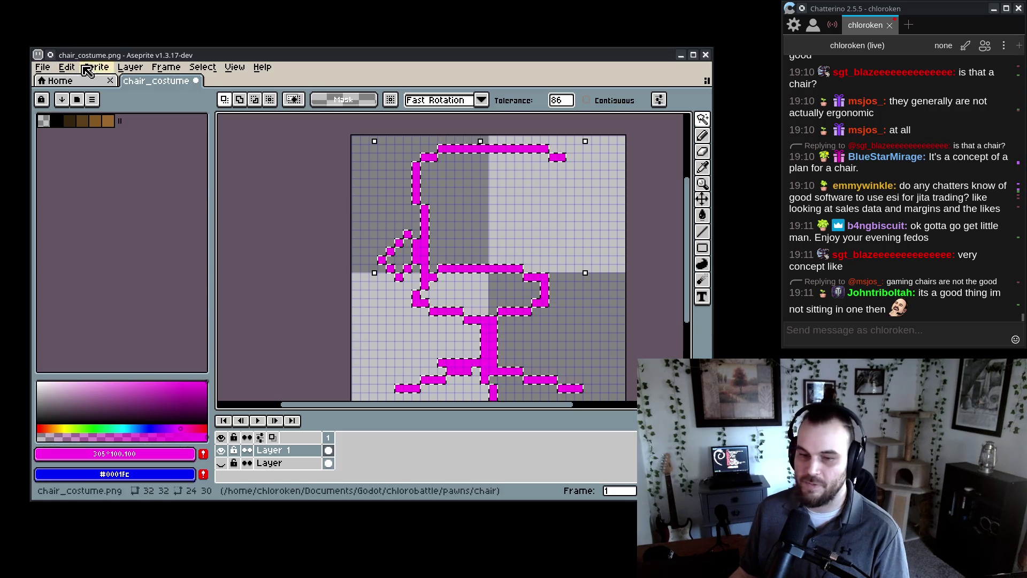
pyautogui.click(67, 67)
pyautogui.click(257, 348)
pyautogui.click(100, 391)
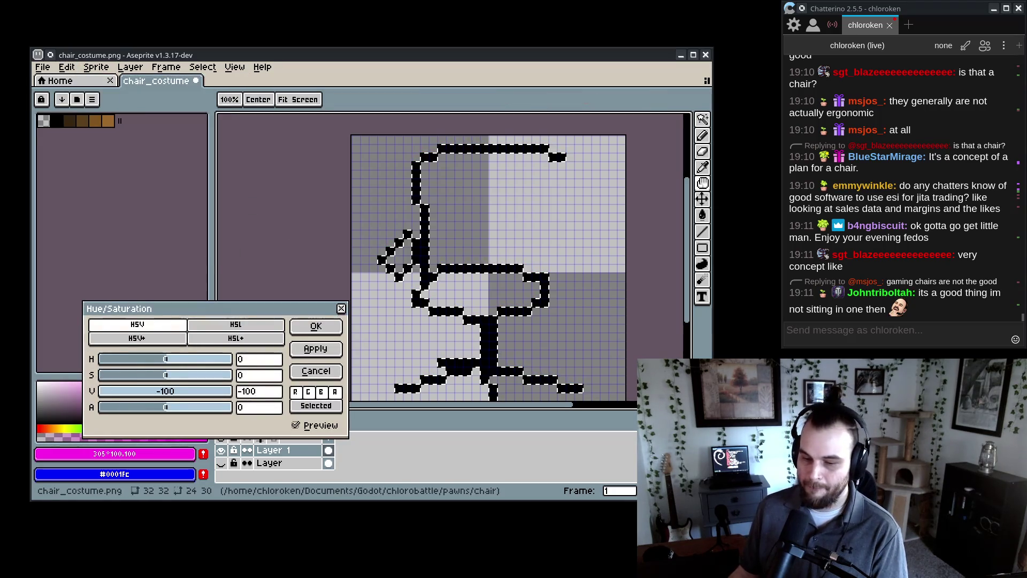
pyautogui.click(316, 326)
# - Rework the chair back's left edge in black, erasing the stray pixels around it
pyautogui.press('b')
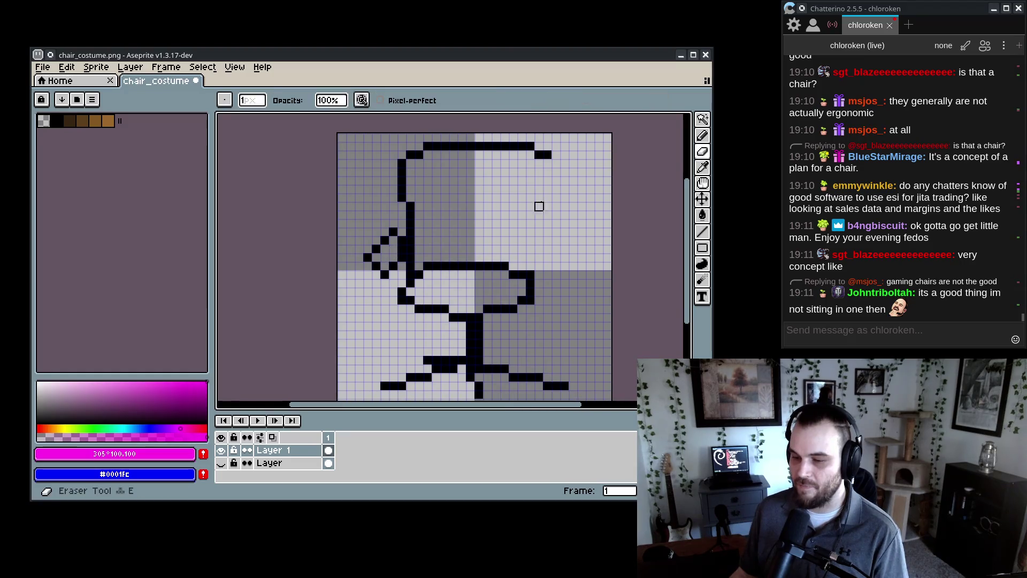
pyautogui.keyDown('alt'); pyautogui.click(409, 225); pyautogui.keyUp('alt')
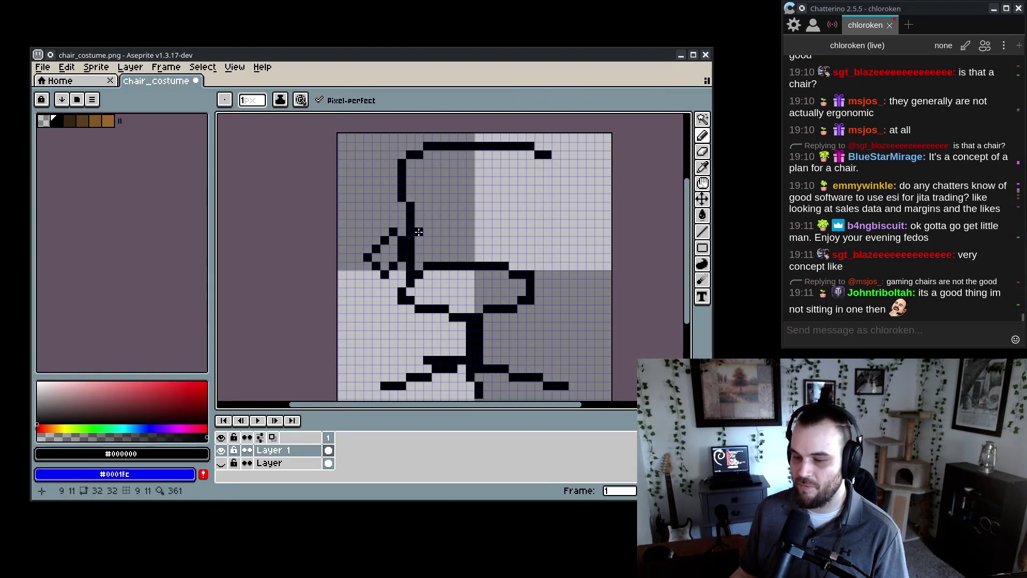
pyautogui.click(418, 240)
pyautogui.press('e')
pyautogui.click(411, 267)
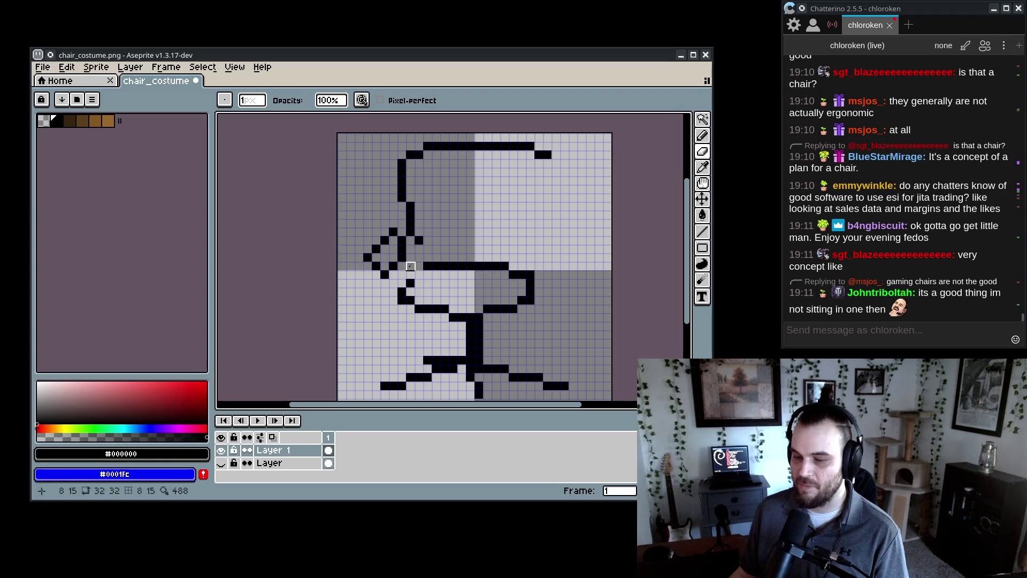
pyautogui.press('b')
pyautogui.moveTo(418, 245); pyautogui.dragTo(416, 261)
pyautogui.click(409, 275)
pyautogui.press('e')
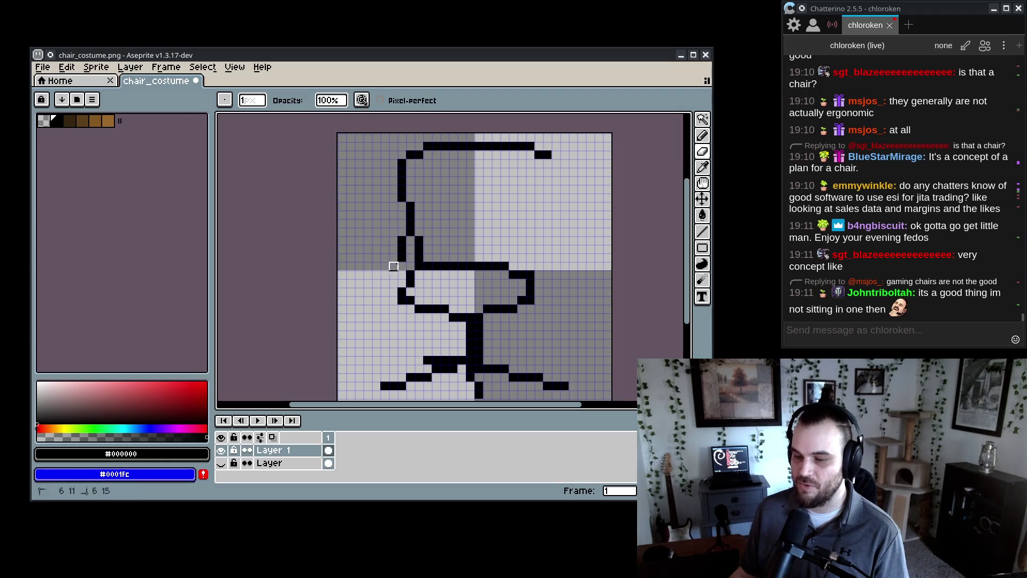
pyautogui.press('b')
pyautogui.moveTo(402, 206); pyautogui.dragTo(410, 241)
pyautogui.press('e')
pyautogui.moveTo(410, 221); pyautogui.dragTo(419, 258)
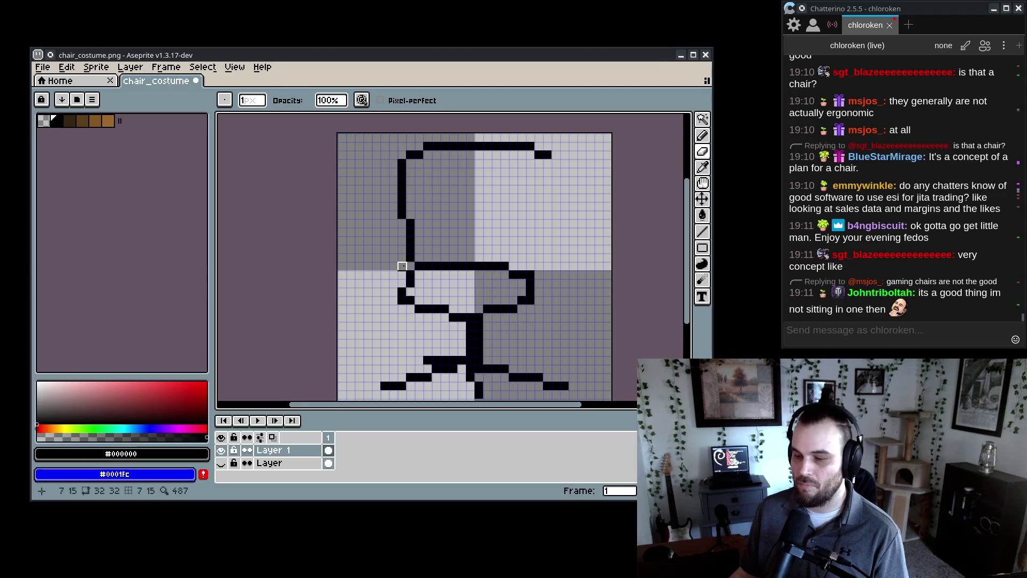
# - Redraw the back's left edge shifted toward the seat and draw the stepped inner edge
pyautogui.scroll(-6, 401, 266)
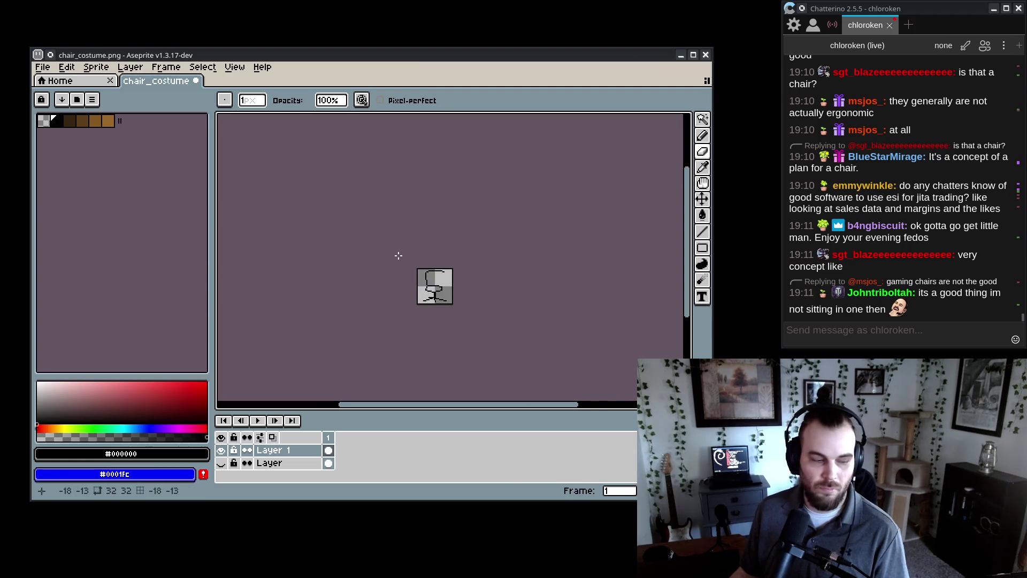
pyautogui.scroll(6, 398, 255)
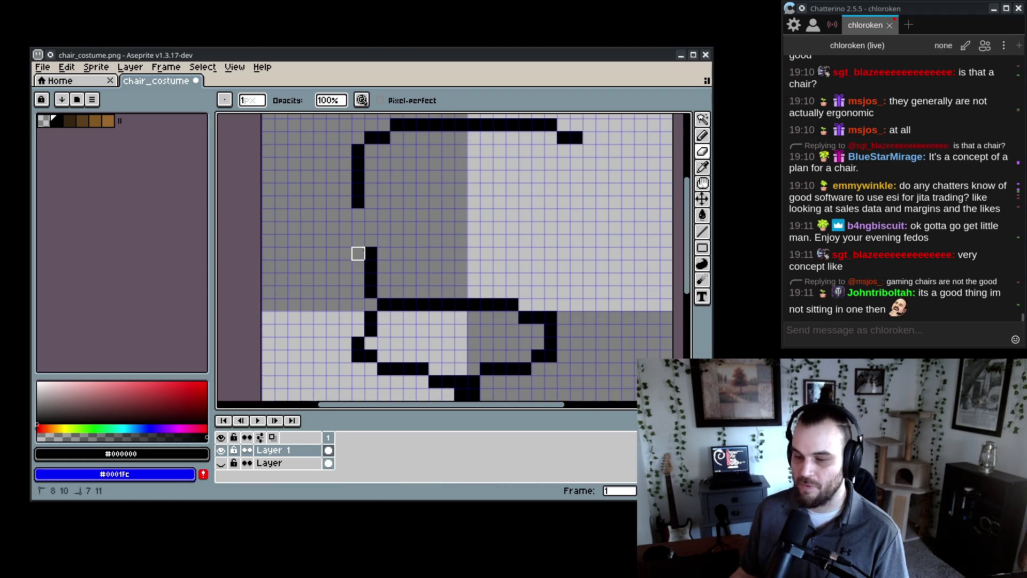
pyautogui.moveTo(358, 253); pyautogui.dragTo(367, 252)
pyautogui.press('b')
pyautogui.moveTo(370, 212)
pyautogui.mouseDown()
pyautogui.moveTo(383, 292)
pyautogui.moveTo(383, 273)
pyautogui.mouseUp()
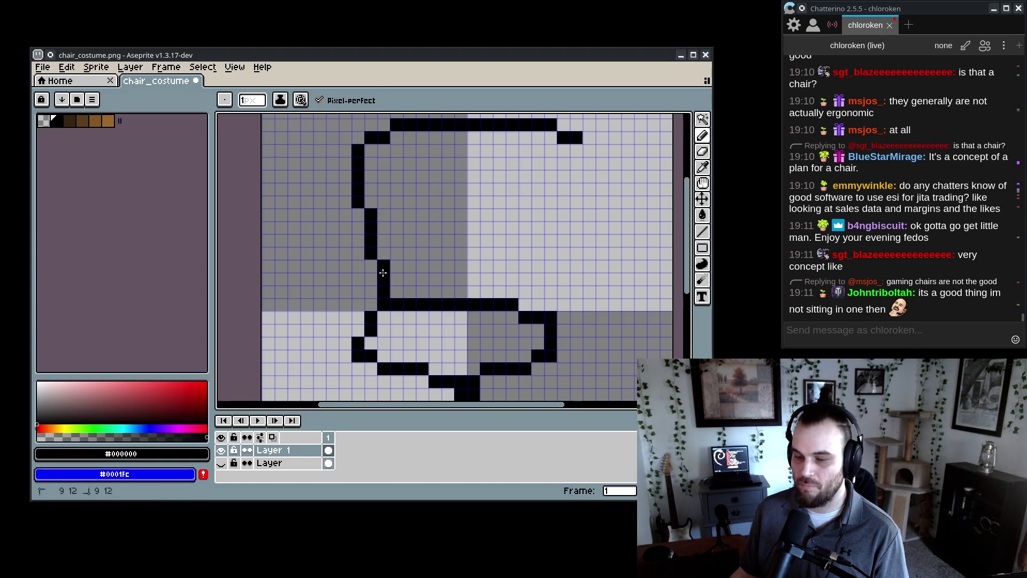
pyautogui.click(381, 210)
pyautogui.moveTo(381, 210)
pyautogui.mouseDown()
pyautogui.moveTo(476, 250)
pyautogui.moveTo(481, 135)
pyautogui.moveTo(609, 134)
pyautogui.moveTo(521, 212)
pyautogui.mouseUp()
# - Erase stray outline pixels and move the outline step down one row
pyautogui.press('e')
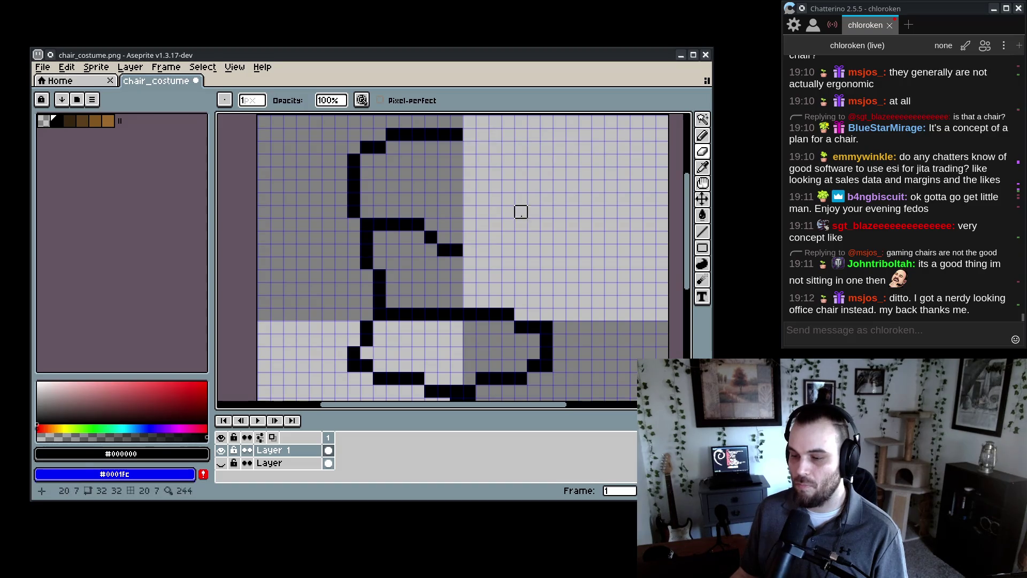
pyautogui.scroll(-2, 520, 213)
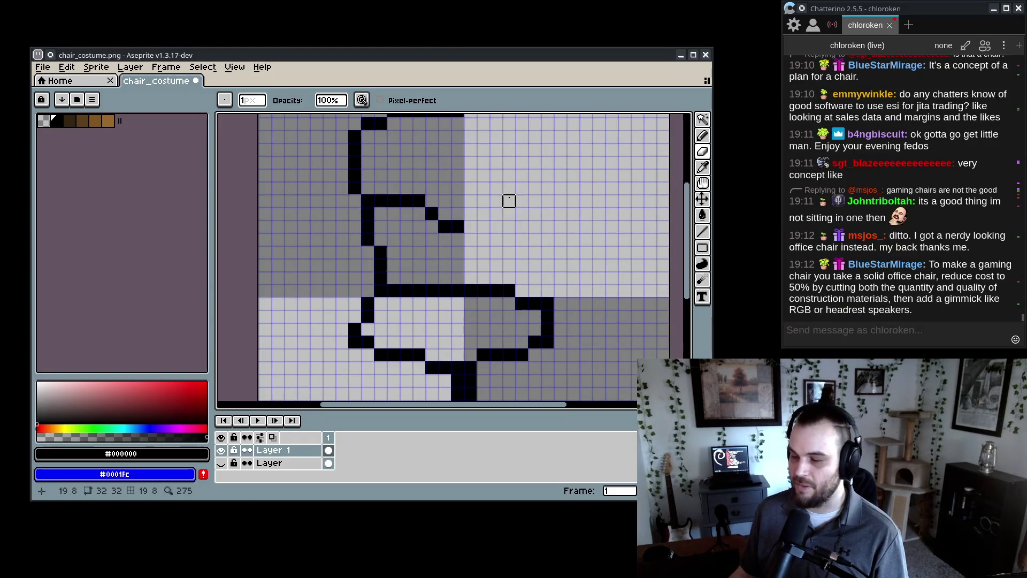
pyautogui.scroll(2, 508, 201)
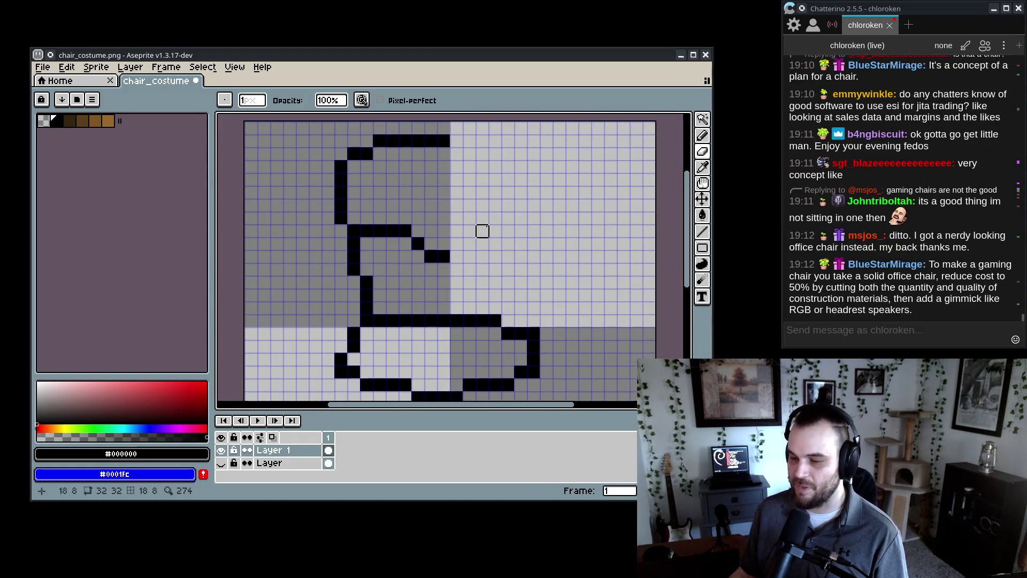
pyautogui.scroll(-1, 492, 229)
pyautogui.press('e')
pyautogui.moveTo(467, 306)
pyautogui.mouseDown()
pyautogui.moveTo(583, 333)
pyautogui.moveTo(595, 319)
pyautogui.moveTo(543, 369)
pyautogui.moveTo(506, 359)
pyautogui.mouseUp()
pyautogui.scroll(1, 537, 150)
pyautogui.press('b')
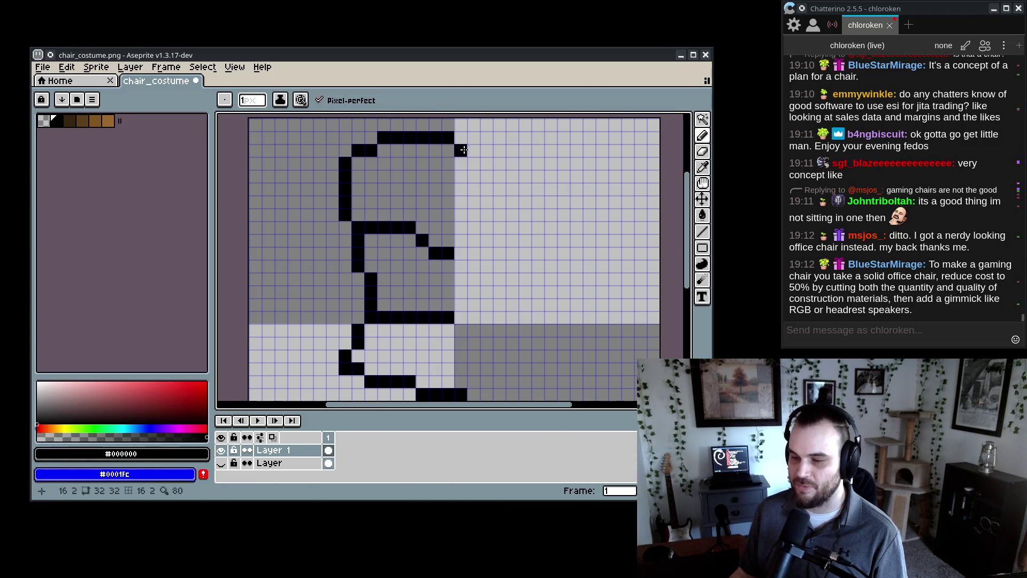
pyautogui.scroll(-3, 474, 149)
pyautogui.press('e')
pyautogui.click(359, 324)
pyautogui.press('b')
pyautogui.click(359, 337)
pyautogui.press('e')
pyautogui.moveTo(411, 337)
pyautogui.mouseDown()
pyautogui.moveTo(398, 337)
pyautogui.moveTo(423, 349)
pyautogui.mouseUp()
pyautogui.press('b')
# - Draw a small armrest left of the back and tidy its joint with the seat
pyautogui.scroll(-2, 443, 266)
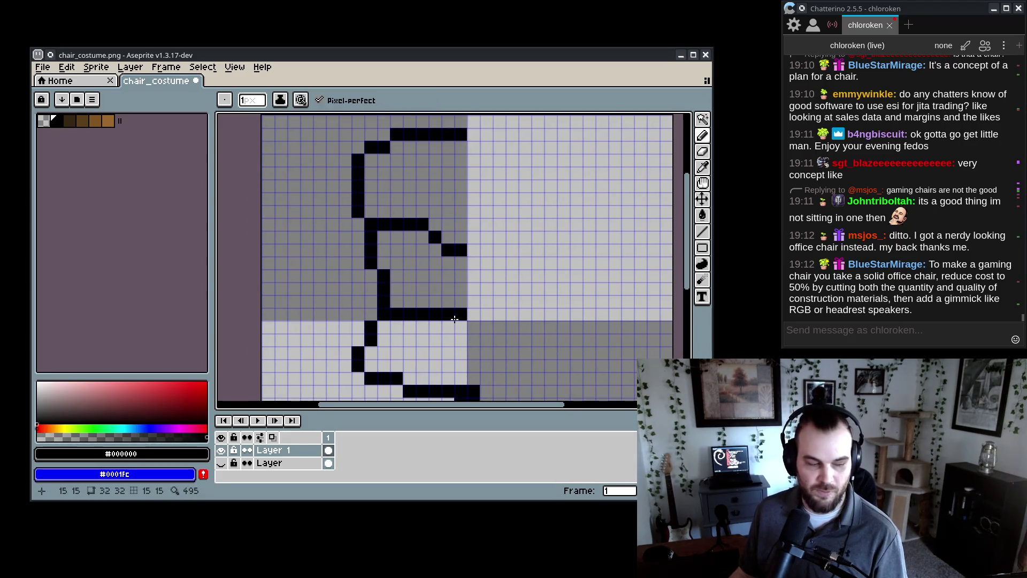
pyautogui.scroll(5, 436, 266)
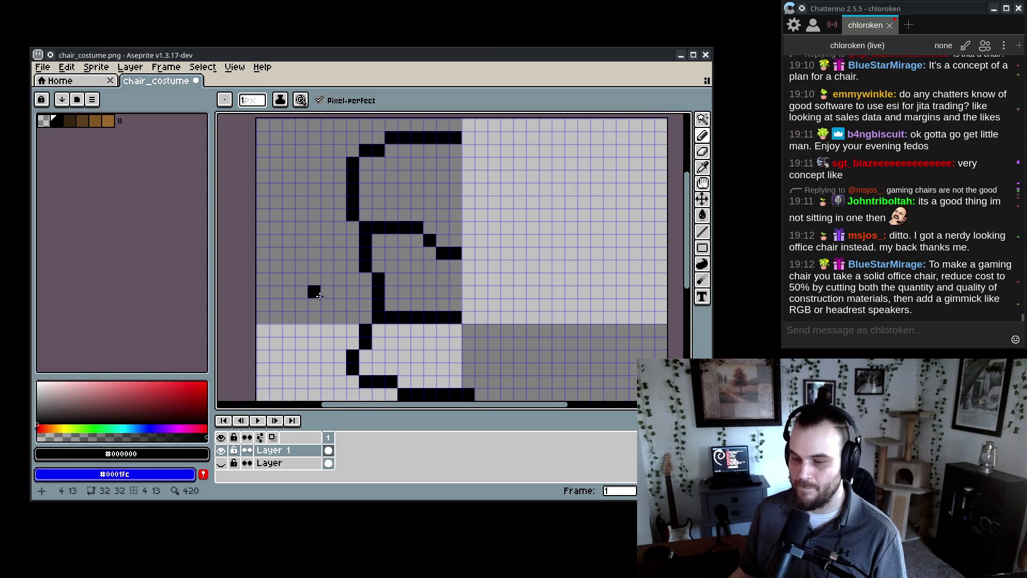
pyautogui.moveTo(322, 289)
pyautogui.mouseDown()
pyautogui.moveTo(350, 292)
pyautogui.moveTo(339, 321)
pyautogui.moveTo(353, 326)
pyautogui.mouseUp()
pyautogui.moveTo(343, 276)
pyautogui.mouseDown()
pyautogui.moveTo(353, 278)
pyautogui.moveTo(353, 267)
pyautogui.moveTo(365, 284)
pyautogui.mouseUp()
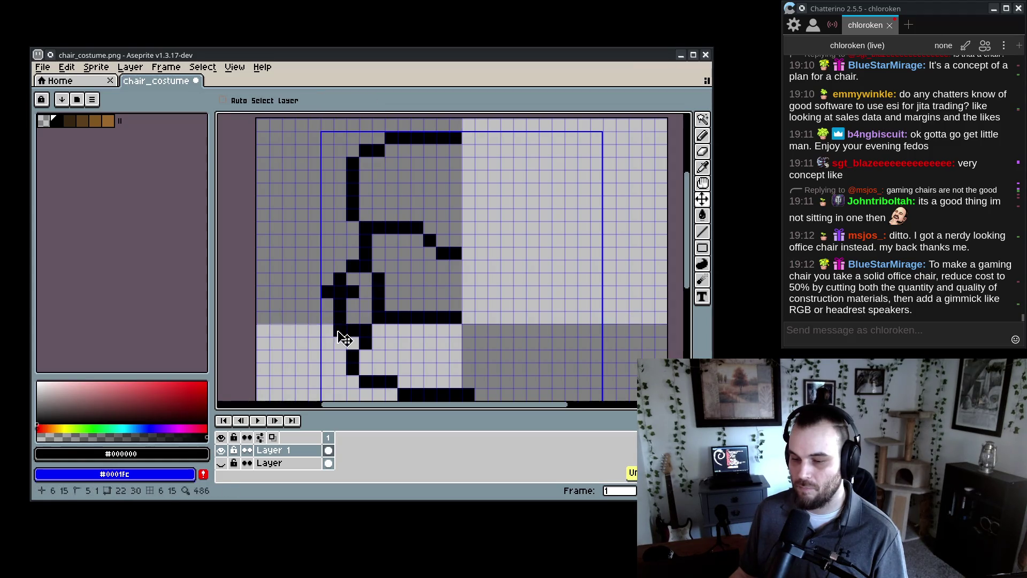
# - Select the chair's left half and paste a horizontally flipped copy onto the right side
pyautogui.scroll(-5, 378, 364)
pyautogui.scroll(2, 367, 356)
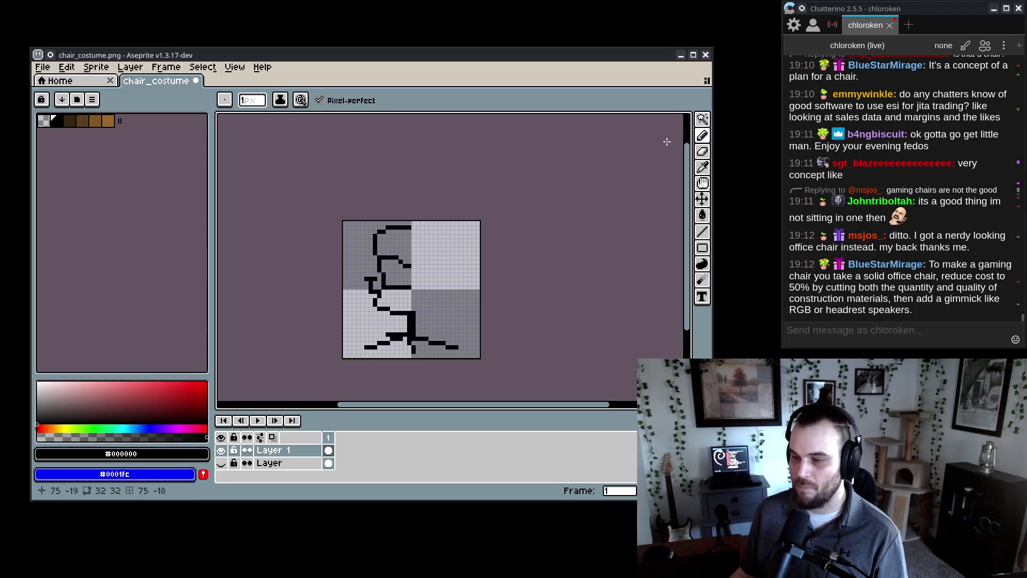
pyautogui.press('m')
pyautogui.moveTo(342, 220)
pyautogui.mouseDown()
pyautogui.moveTo(403, 360)
pyautogui.moveTo(412, 316)
pyautogui.mouseUp()
pyautogui.hotkey('ctrl', 'v')
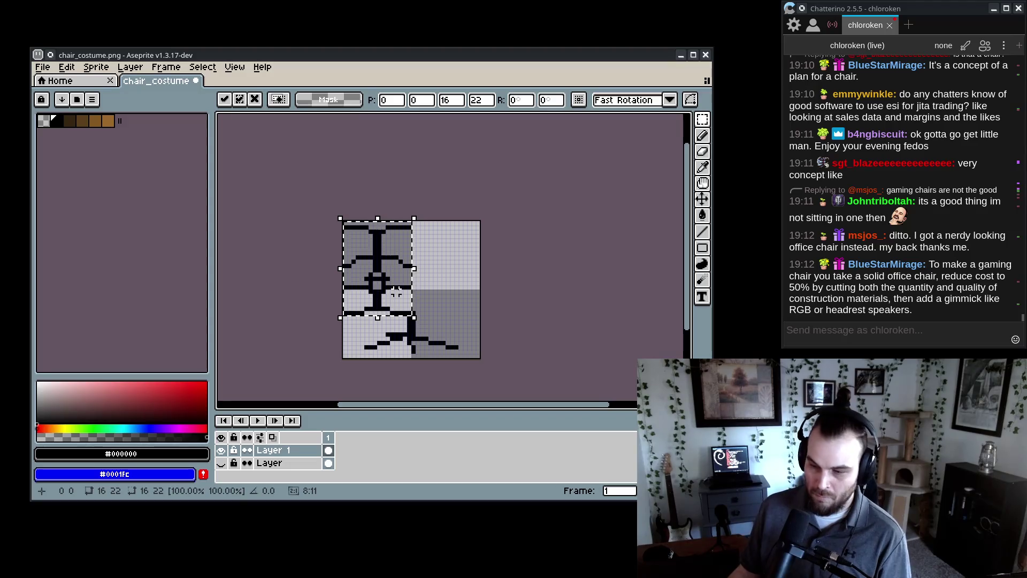
pyautogui.moveTo(384, 249); pyautogui.dragTo(451, 247)
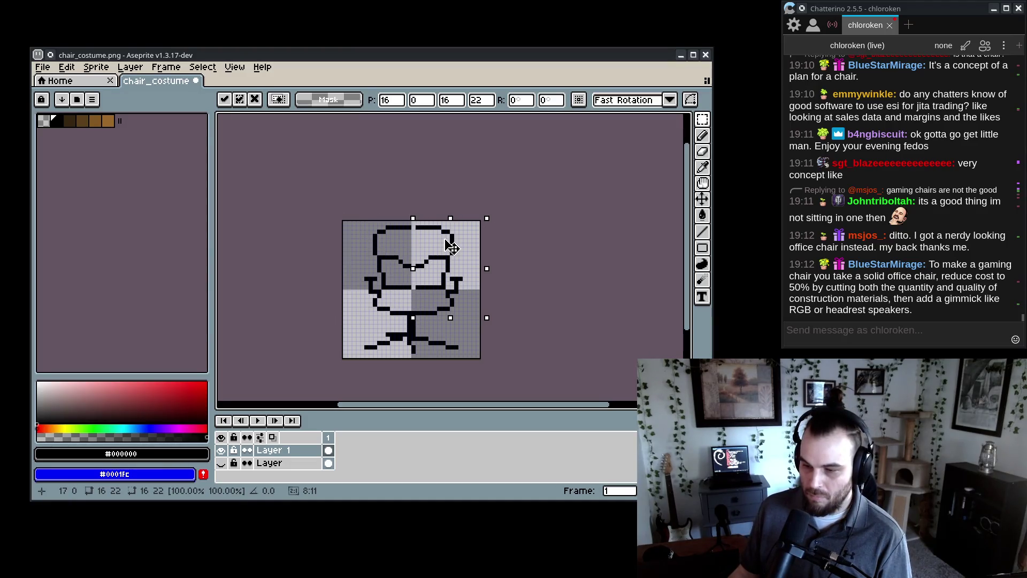
pyautogui.scroll(-3, 451, 247)
pyautogui.scroll(1, 395, 351)
pyautogui.hotkey('ctrl', 'd')
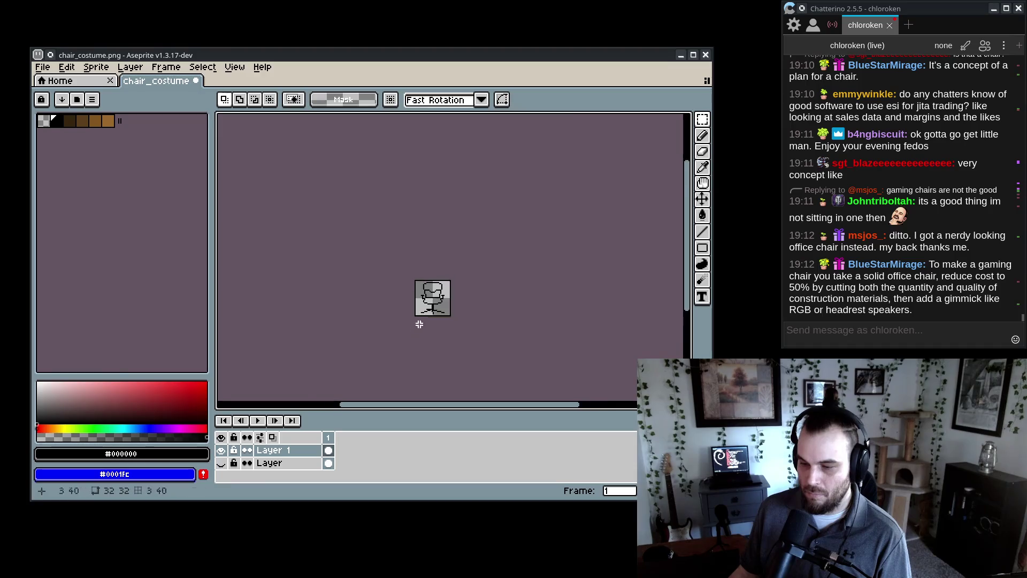
# - Nudge the top 23 rows down one pixel, then the top six rows up one
pyautogui.scroll(4, 393, 293)
pyautogui.moveTo(393, 293); pyautogui.dragTo(397, 303)
pyautogui.moveTo(293, 119); pyautogui.dragTo(633, 318)
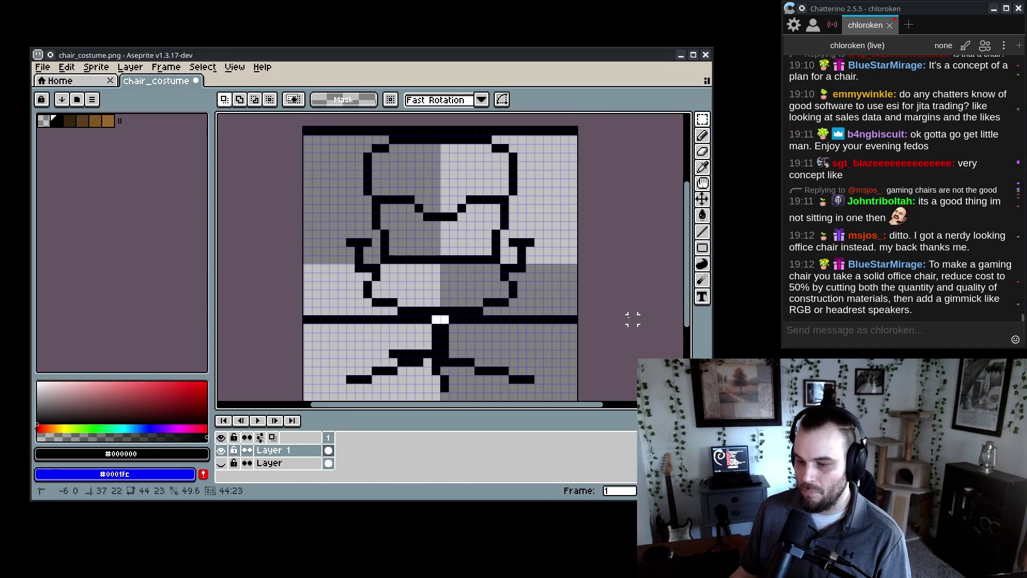
pyautogui.press('Down')
pyautogui.press('Return')
pyautogui.moveTo(295, 121); pyautogui.dragTo(633, 172)
pyautogui.press('Up')
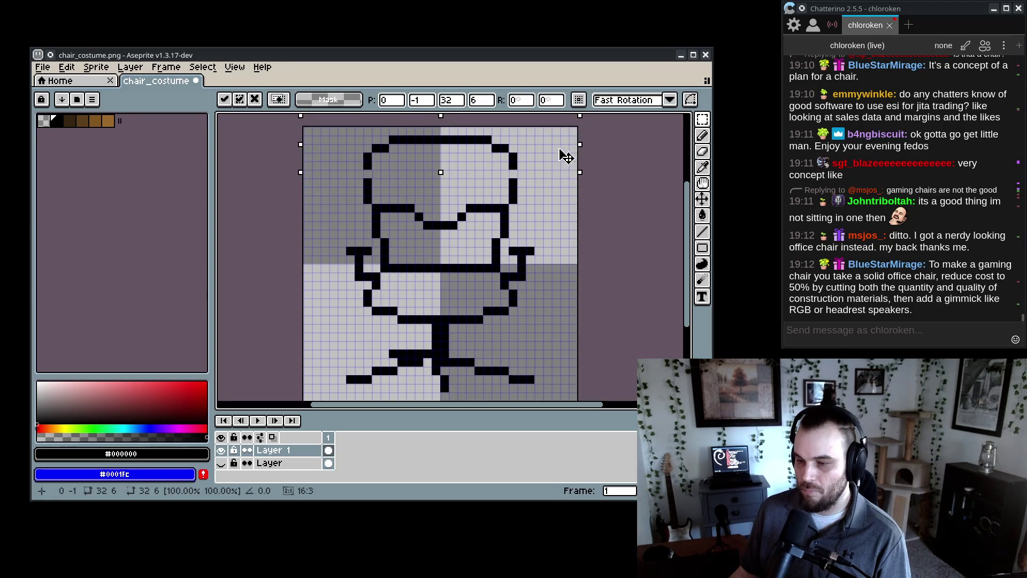
pyautogui.hotkey('ctrl', 'd')
pyautogui.press('b')
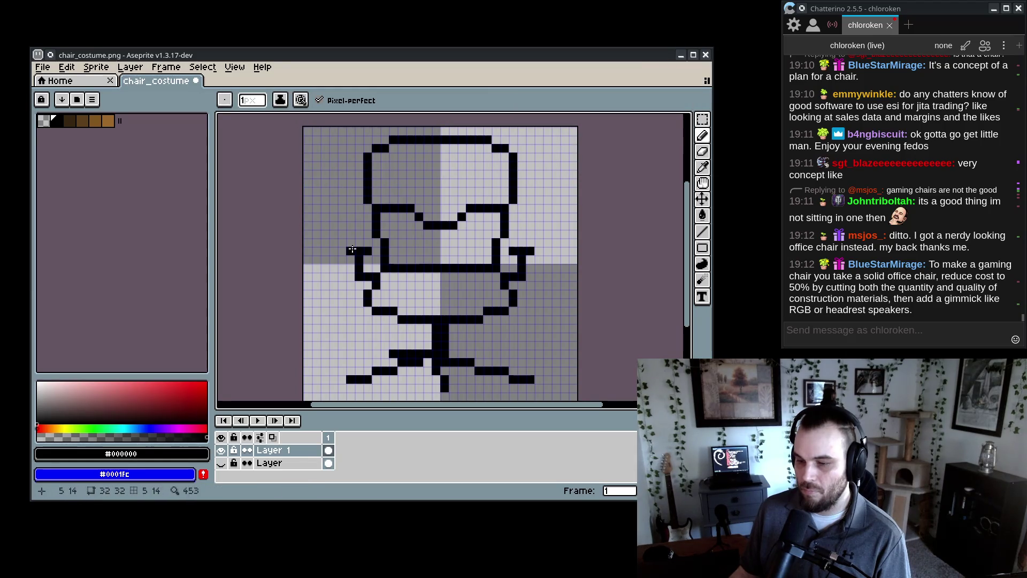
# - Pencil black pixels onto the lower-left leg and beside the outline
pyautogui.scroll(3, 357, 374)
pyautogui.moveTo(378, 271)
pyautogui.mouseDown()
pyautogui.moveTo(404, 297)
pyautogui.moveTo(375, 246)
pyautogui.moveTo(437, 267)
pyautogui.moveTo(406, 240)
pyautogui.mouseUp()
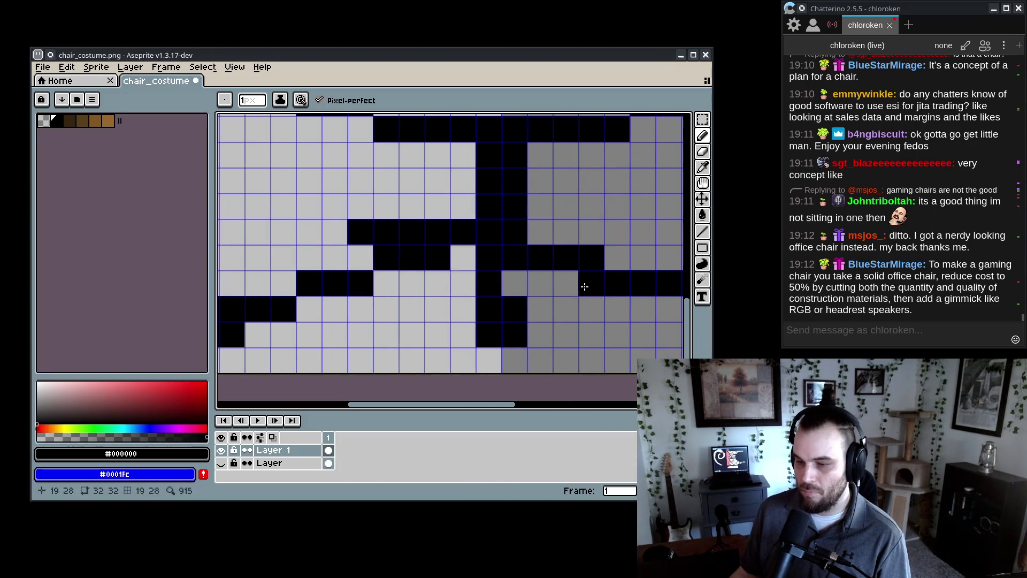
pyautogui.scroll(-1, 578, 283)
pyautogui.click(353, 254)
pyautogui.press('v')
pyautogui.press('b')
# - Add black pixels below the left leg and at its end
pyautogui.scroll(-3, 431, 321)
pyautogui.scroll(2, 440, 345)
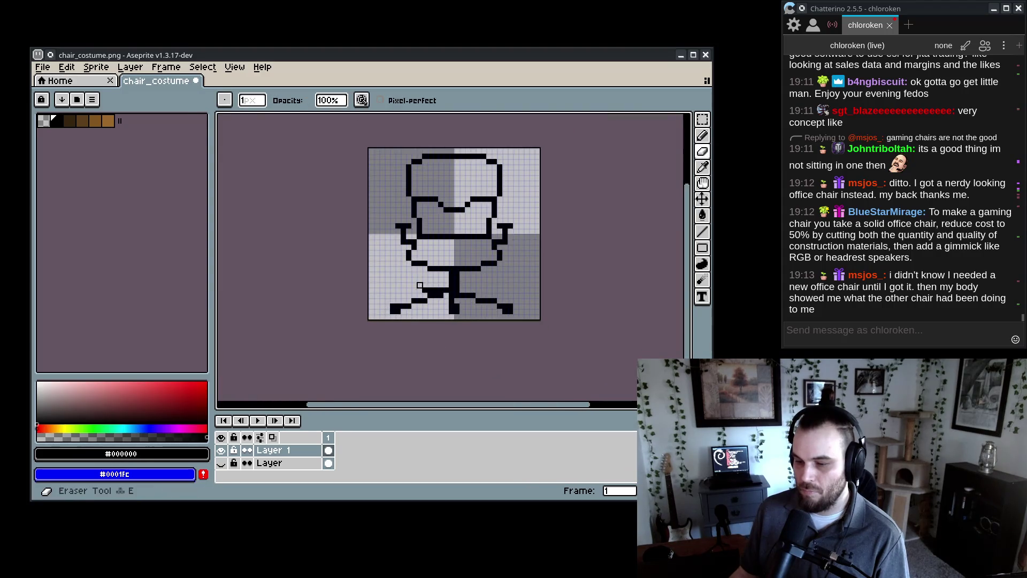
pyautogui.scroll(4, 430, 301)
pyautogui.press('b')
pyautogui.moveTo(476, 292)
pyautogui.mouseDown()
pyautogui.moveTo(451, 317)
pyautogui.moveTo(468, 309)
pyautogui.moveTo(473, 328)
pyautogui.moveTo(500, 327)
pyautogui.mouseUp()
pyautogui.click(451, 293)
pyautogui.hscroll(3, 424, 294)
pyautogui.click(481, 297)
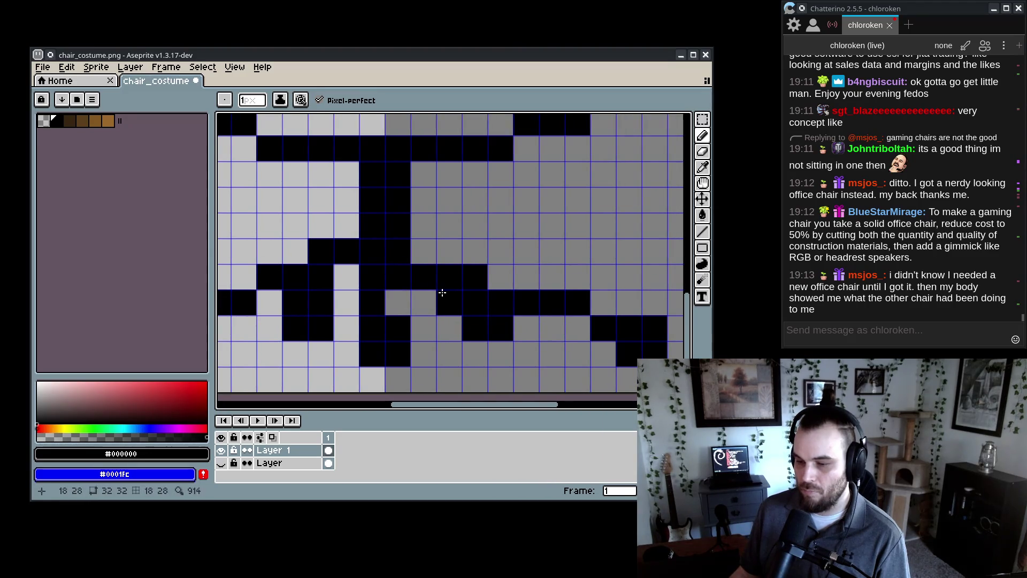
# - Erase the old chair legs along the bottom of the base
pyautogui.scroll(-4, 525, 335)
pyautogui.scroll(-6, 569, 358)
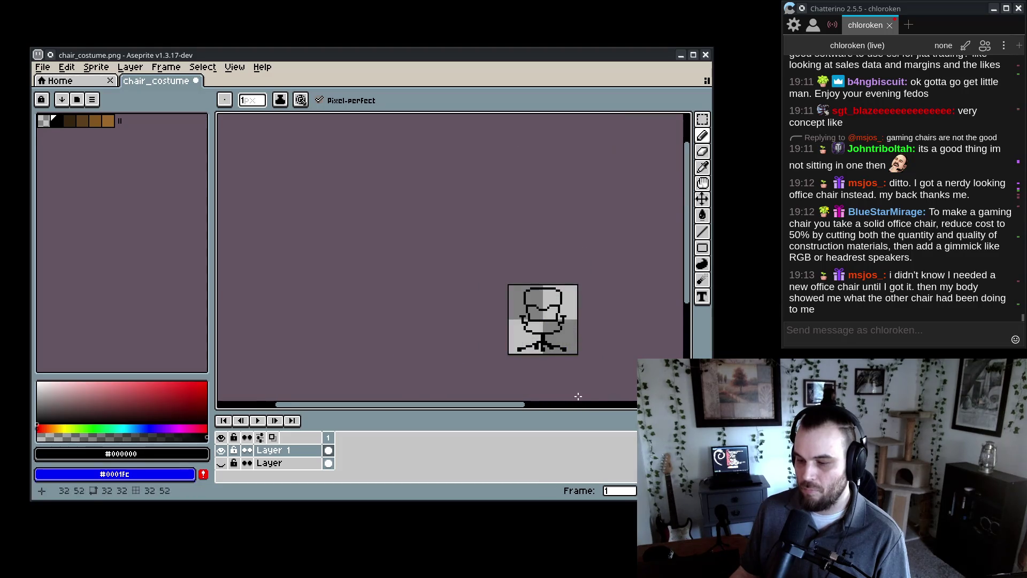
pyautogui.scroll(8, 558, 364)
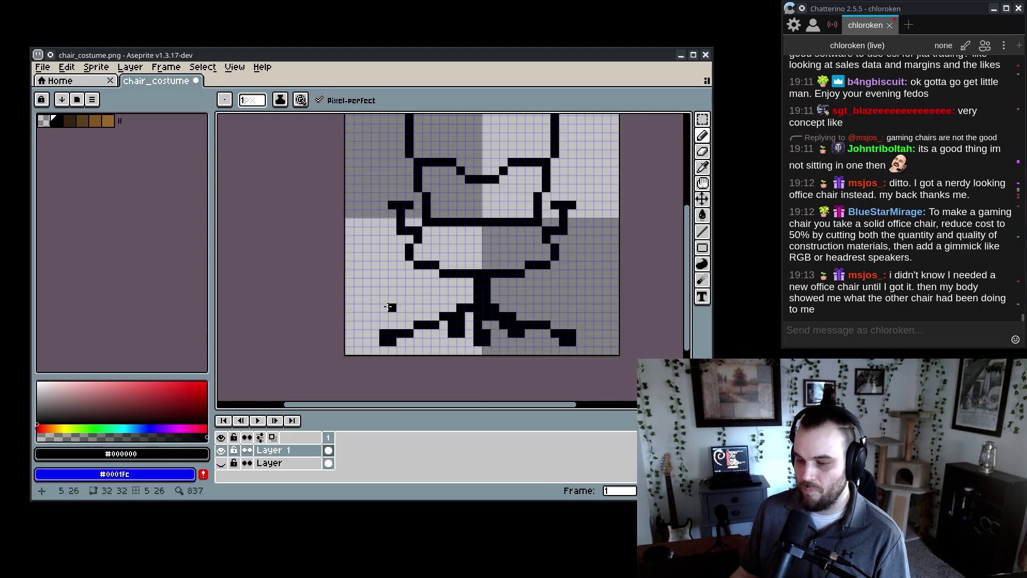
pyautogui.scroll(-1, 516, 235)
pyautogui.moveTo(449, 331)
pyautogui.mouseDown()
pyautogui.moveTo(618, 339)
pyautogui.moveTo(415, 314)
pyautogui.moveTo(585, 323)
pyautogui.moveTo(517, 341)
pyautogui.mouseUp()
# - With the Line tool, extend the central post and draw splayed left and right legs
pyautogui.scroll(2, 518, 340)
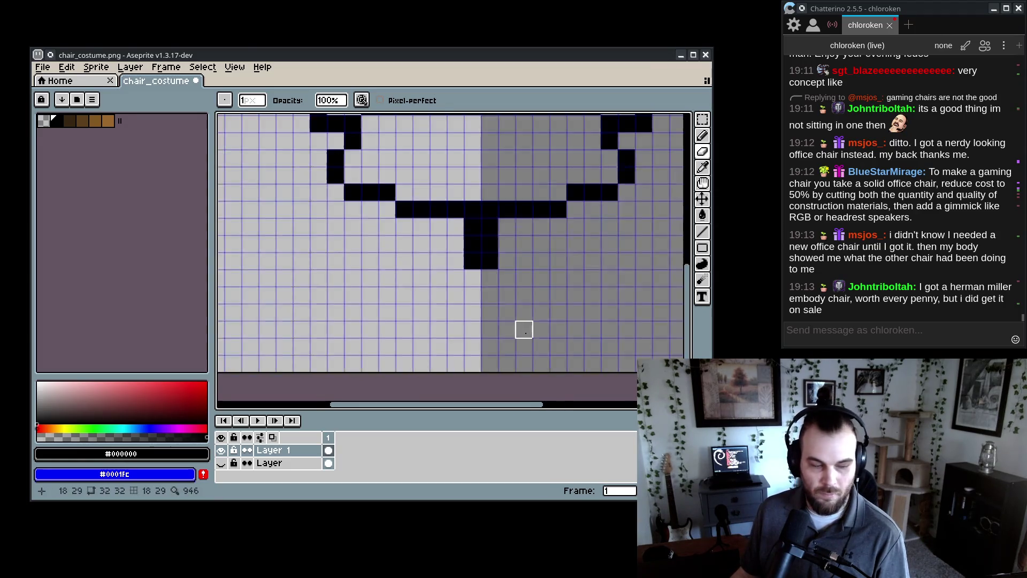
pyautogui.press('b')
pyautogui.press('l')
pyautogui.moveTo(468, 242); pyautogui.dragTo(451, 260)
pyautogui.moveTo(451, 276)
pyautogui.mouseDown()
pyautogui.moveTo(257, 307)
pyautogui.moveTo(312, 307)
pyautogui.moveTo(300, 306)
pyautogui.mouseUp()
pyautogui.hotkey('ctrl', 'z')
pyautogui.moveTo(434, 259)
pyautogui.mouseDown()
pyautogui.moveTo(257, 306)
pyautogui.moveTo(298, 307)
pyautogui.moveTo(286, 307)
pyautogui.moveTo(436, 259)
pyautogui.moveTo(227, 313)
pyautogui.moveTo(314, 312)
pyautogui.mouseUp()
pyautogui.moveTo(485, 260)
pyautogui.mouseDown()
pyautogui.moveTo(488, 270)
pyautogui.moveTo(606, 319)
pyautogui.mouseUp()
# - Touch up the post base and leg pixels with the Pencil, undoing stray cells
pyautogui.scroll(-2, 332, 329)
pyautogui.scroll(3, 315, 329)
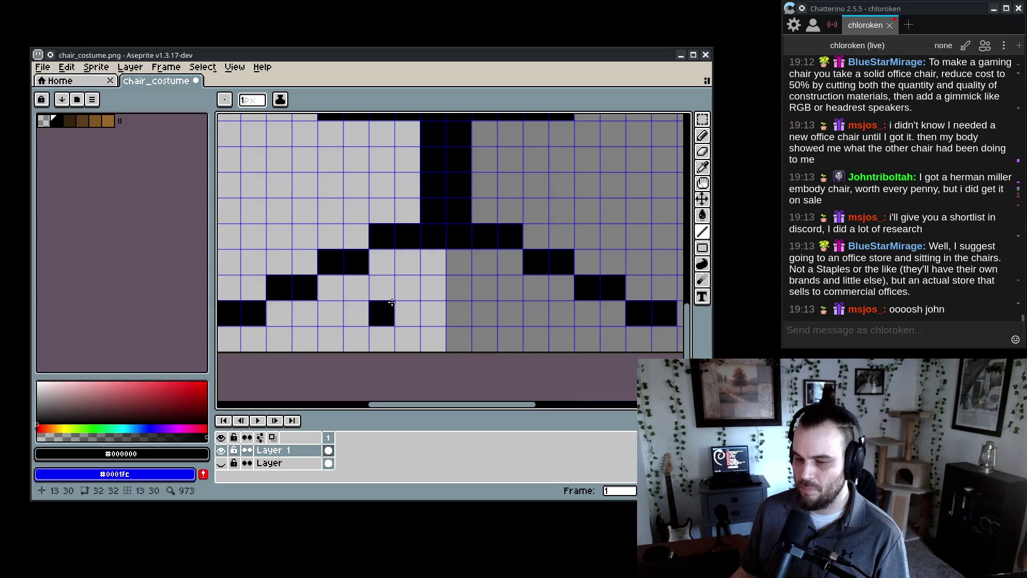
pyautogui.moveTo(432, 260)
pyautogui.mouseDown()
pyautogui.moveTo(458, 286)
pyautogui.moveTo(408, 309)
pyautogui.moveTo(477, 300)
pyautogui.moveTo(436, 285)
pyautogui.mouseUp()
pyautogui.press('b')
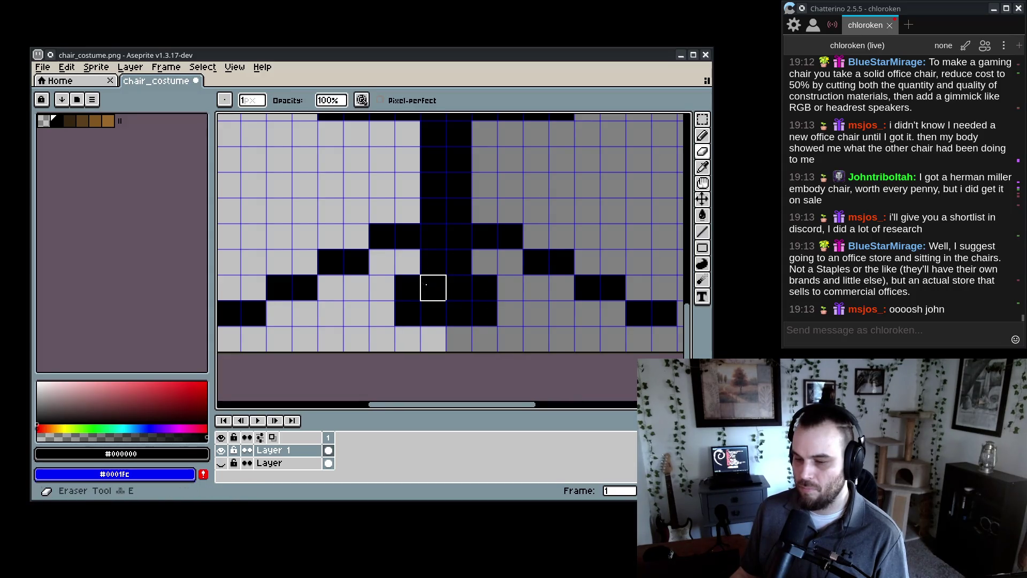
pyautogui.hotkey('ctrl', 'z')
pyautogui.hotkey('ctrl', 'z')
pyautogui.hotkey('ctrl', 'z')
pyautogui.hotkey('ctrl', 'z')
pyautogui.hotkey('ctrl', 'z')
pyautogui.press('b')
pyautogui.moveTo(390, 280); pyautogui.dragTo(473, 294)
pyautogui.hotkey('ctrl', 'z')
pyautogui.moveTo(535, 265); pyautogui.dragTo(556, 265)
pyautogui.scroll(-10, 488, 351)
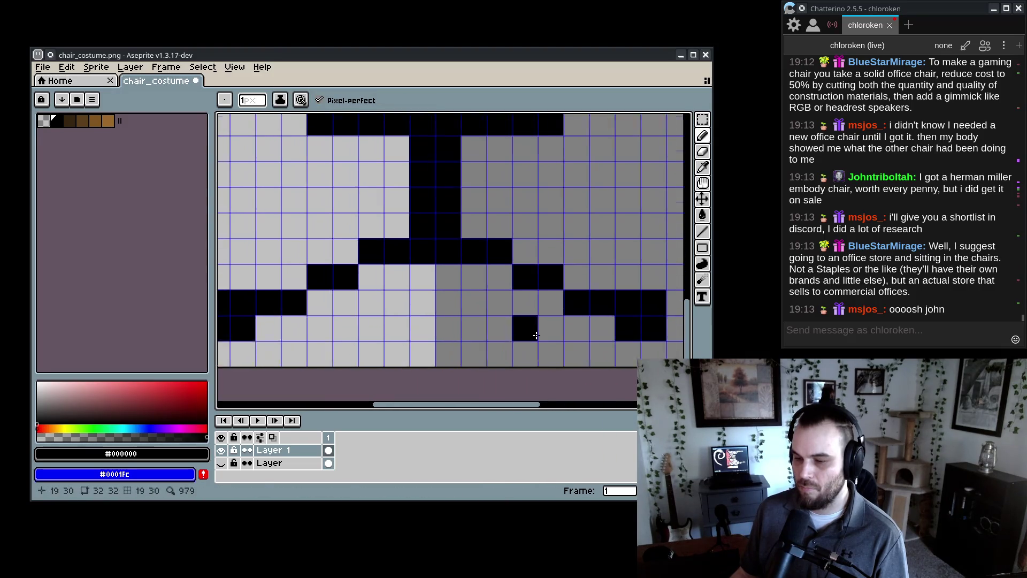
pyautogui.scroll(10, 382, 254)
pyautogui.scroll(-6, 383, 254)
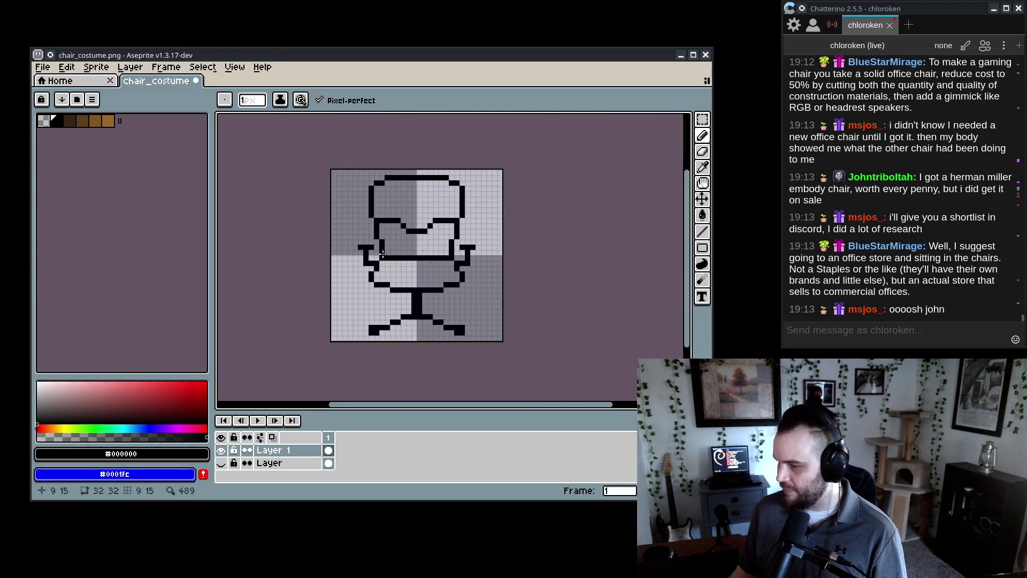
pyautogui.scroll(5, 916, 253)
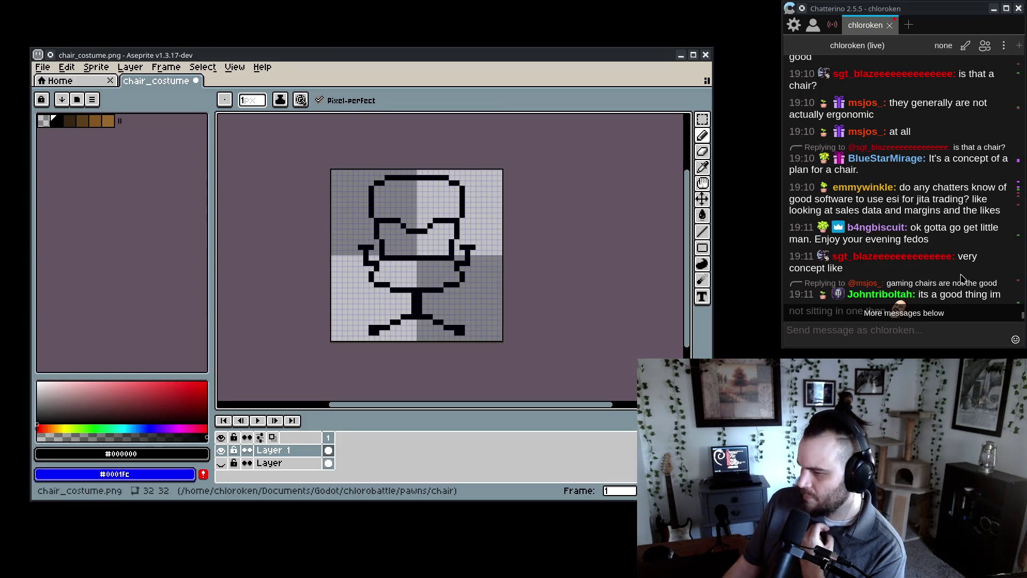
pyautogui.click(901, 189)
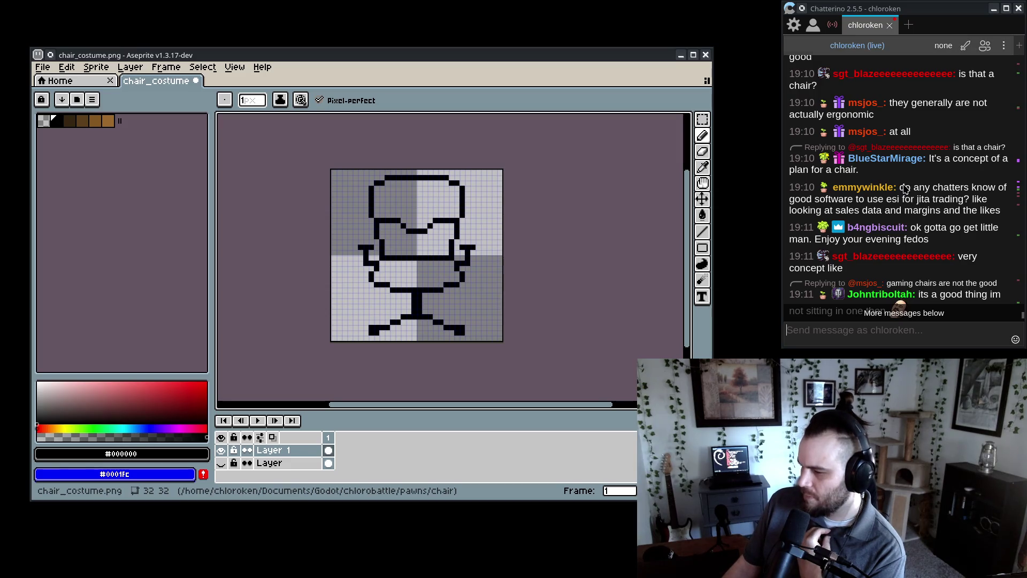
pyautogui.scroll(-5, 909, 241)
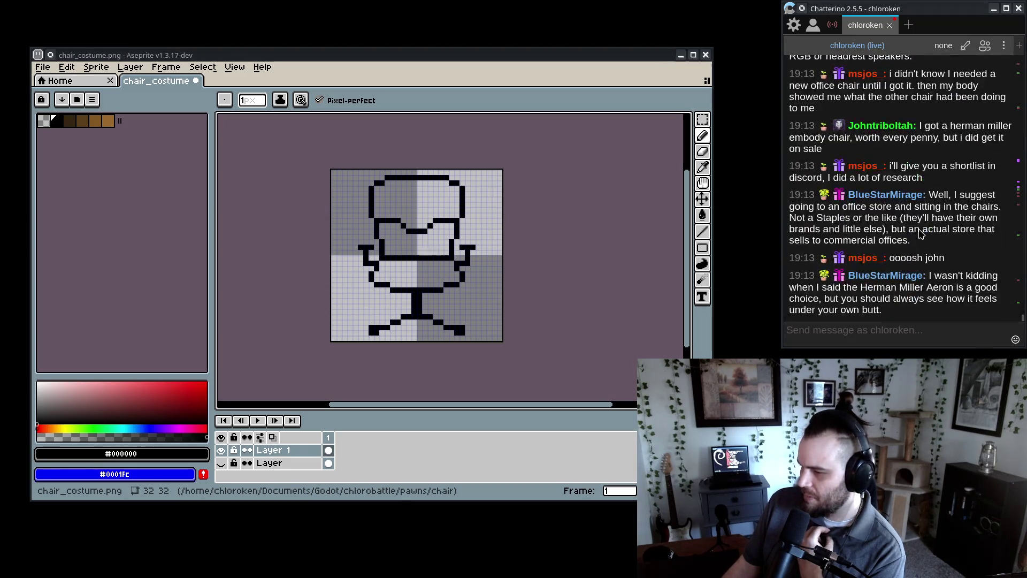
pyautogui.scroll(4, 945, 263)
pyautogui.scroll(3, 945, 263)
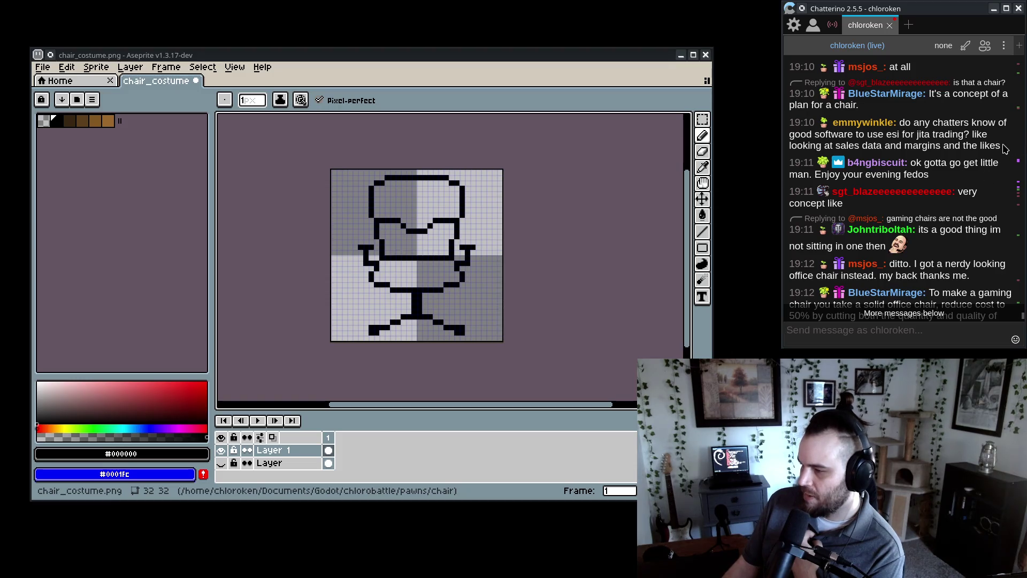
pyautogui.moveTo(1006, 150); pyautogui.dragTo(753, 130)
pyautogui.click(950, 149)
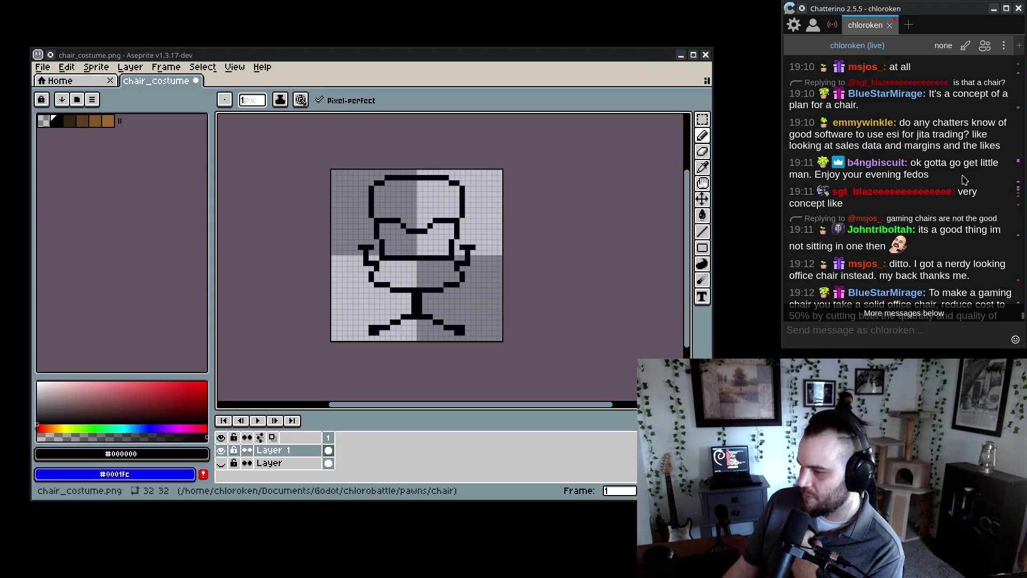
pyautogui.tripleClick(946, 179)
pyautogui.moveTo(938, 221); pyautogui.dragTo(747, 189)
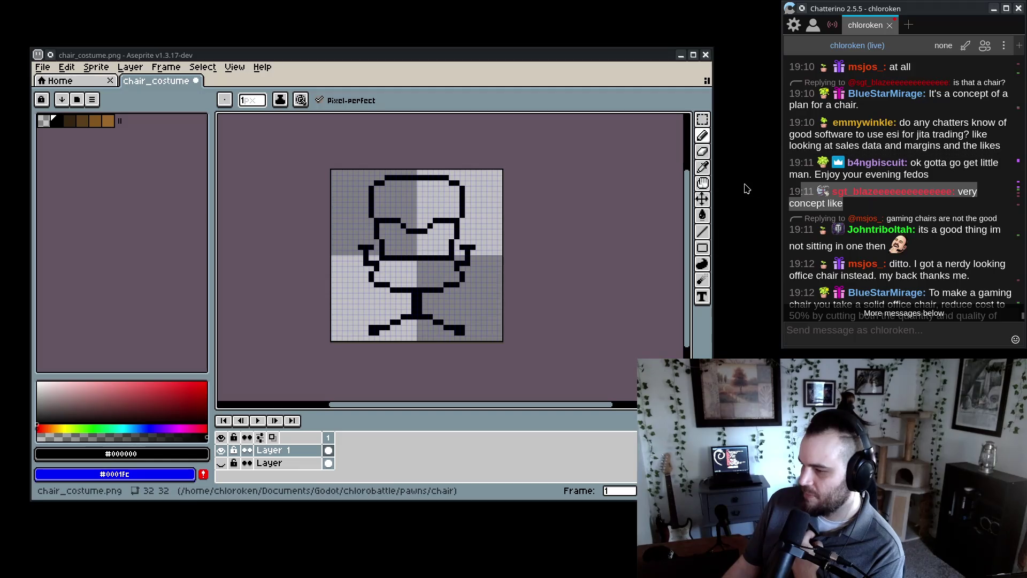
pyautogui.scroll(-3, 952, 230)
pyautogui.click(977, 235)
pyautogui.scroll(-3, 971, 237)
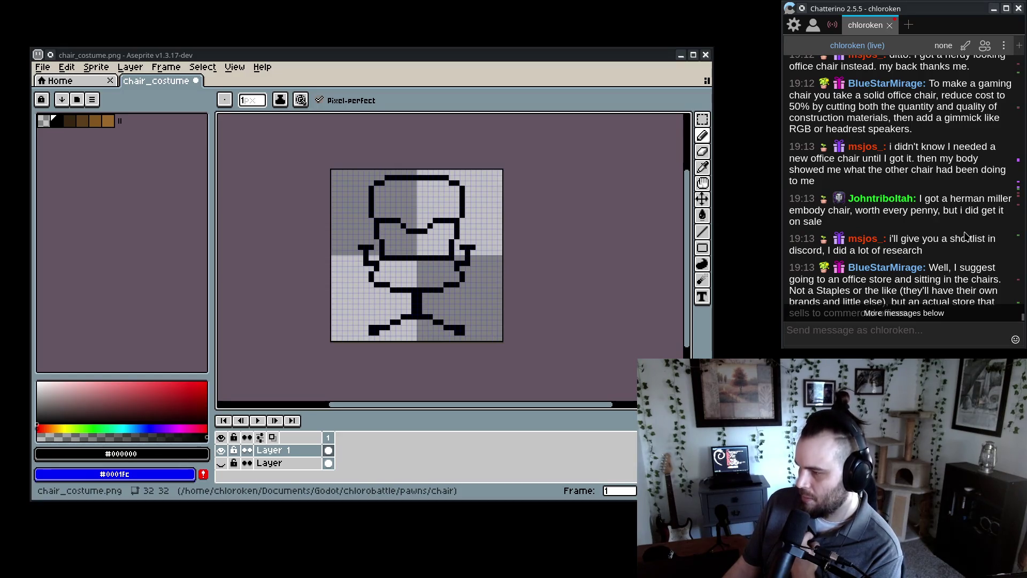
pyautogui.moveTo(934, 130); pyautogui.dragTo(730, 80)
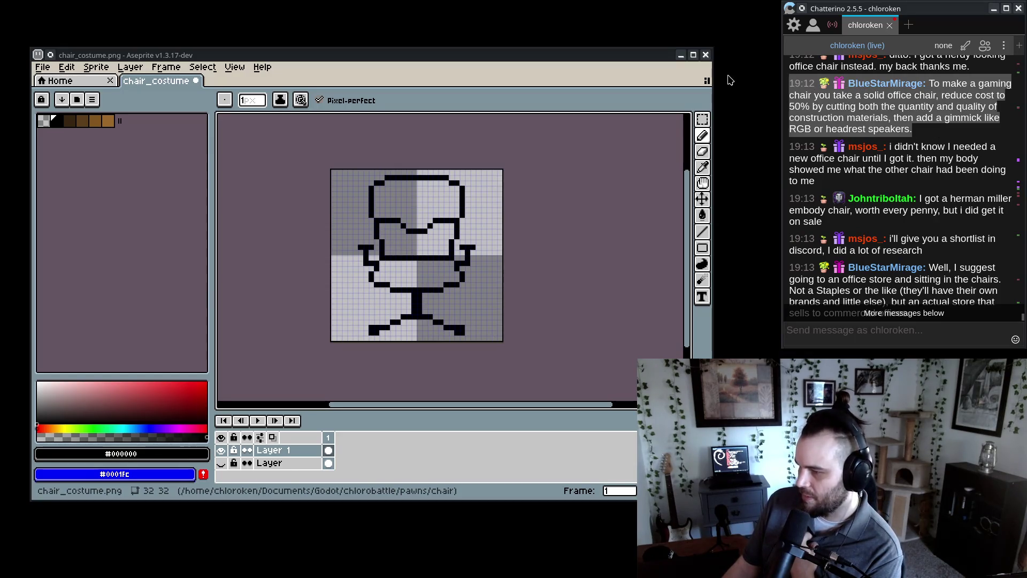
pyautogui.click(946, 137)
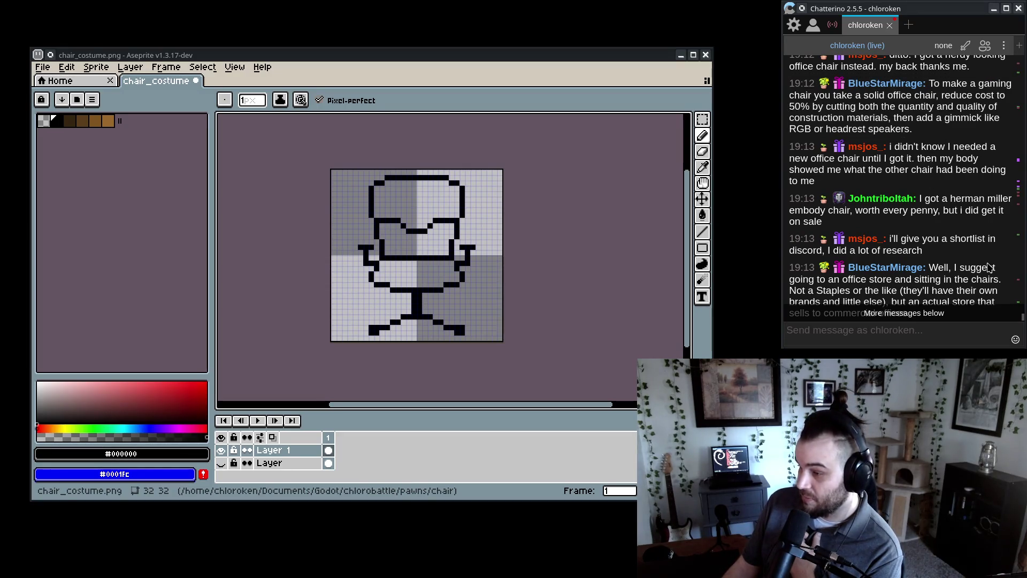
pyautogui.scroll(-5, 989, 267)
pyautogui.moveTo(844, 114); pyautogui.dragTo(963, 75)
pyautogui.click(969, 109)
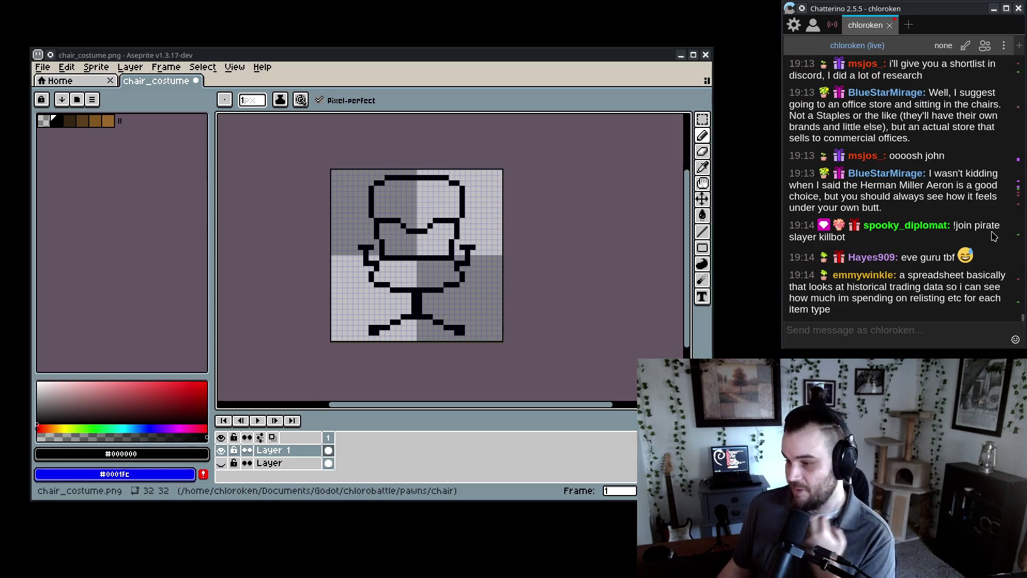
pyautogui.scroll(1, 994, 235)
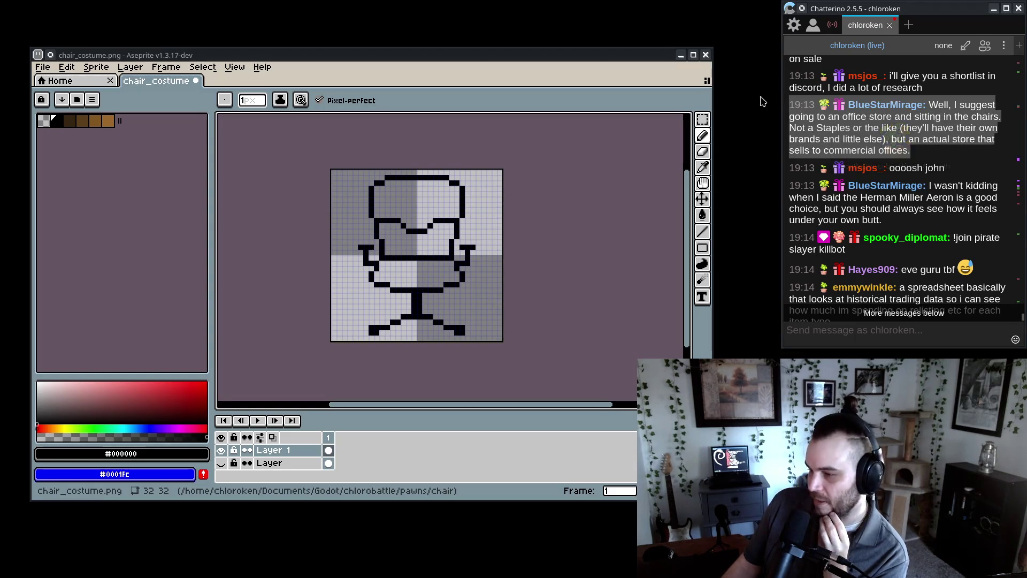
pyautogui.scroll(-2, 969, 225)
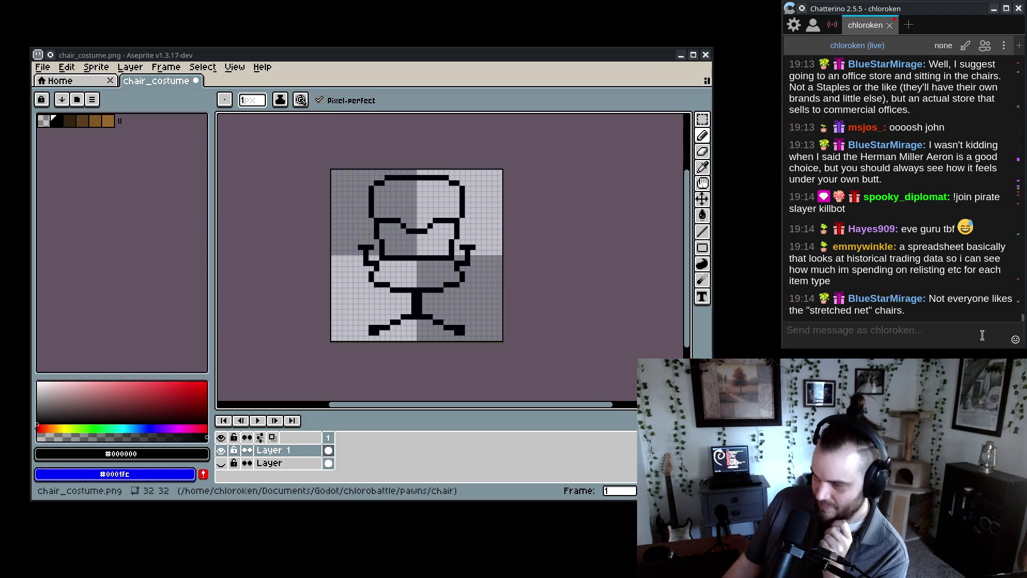
# - Send the question 'GESI ?' in the Chatterino stream chat
pyautogui.write('GE')
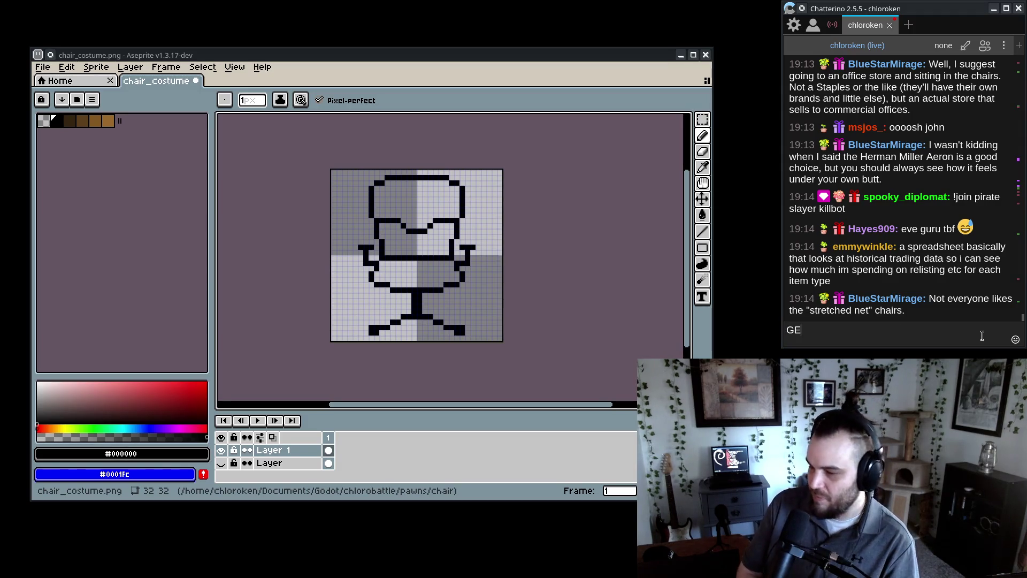
pyautogui.press('Return')
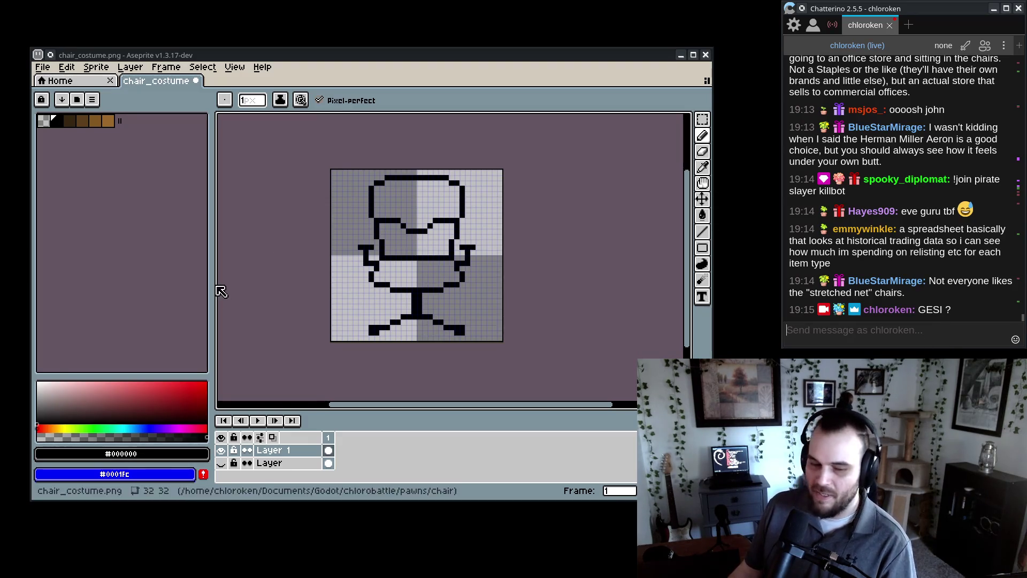
pyautogui.scroll(1, 343, 257)
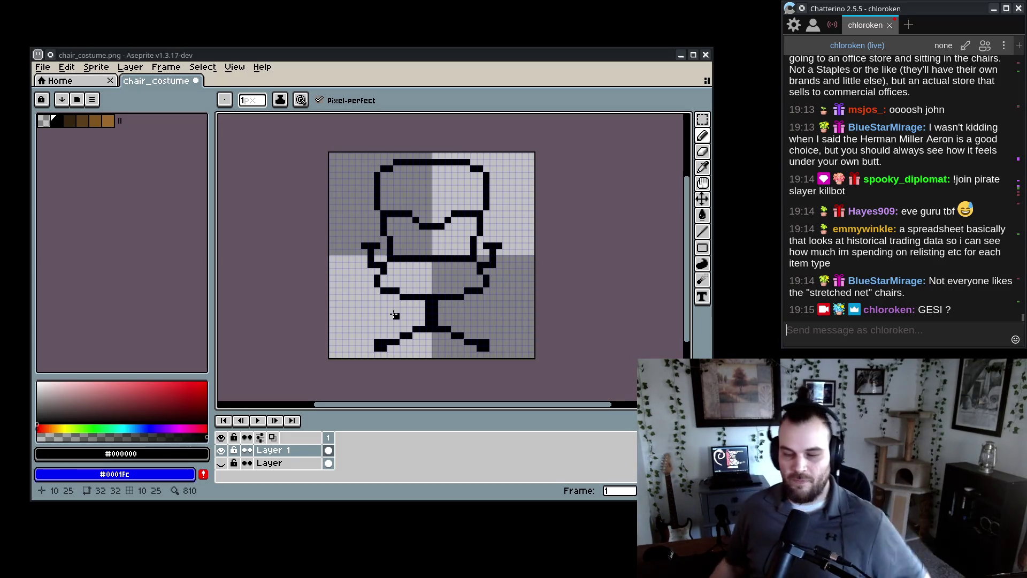
pyautogui.scroll(1, 454, 309)
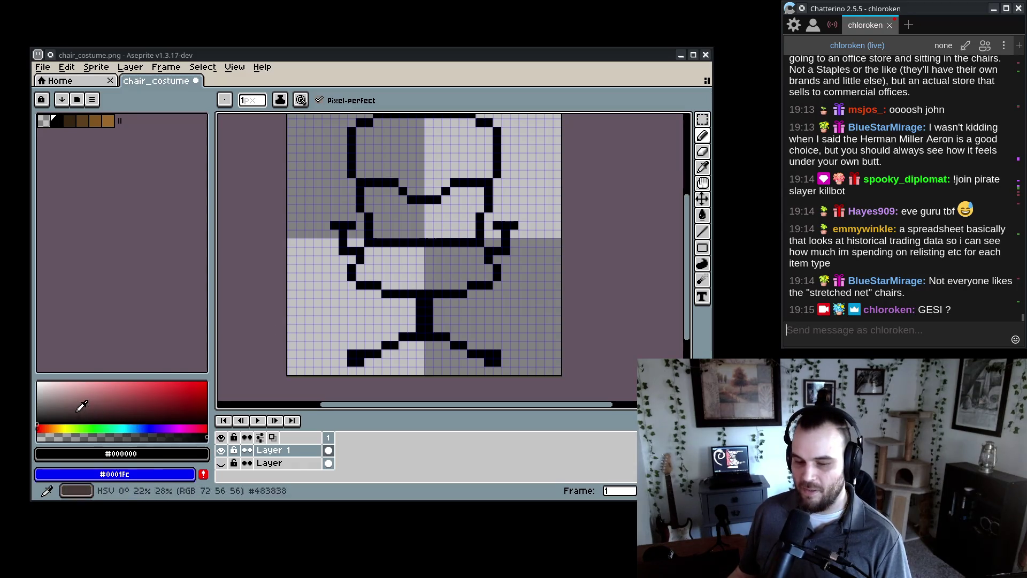
# - Paint Bucket the chair seat with the brown swatch and recentre the view
pyautogui.click(100, 121)
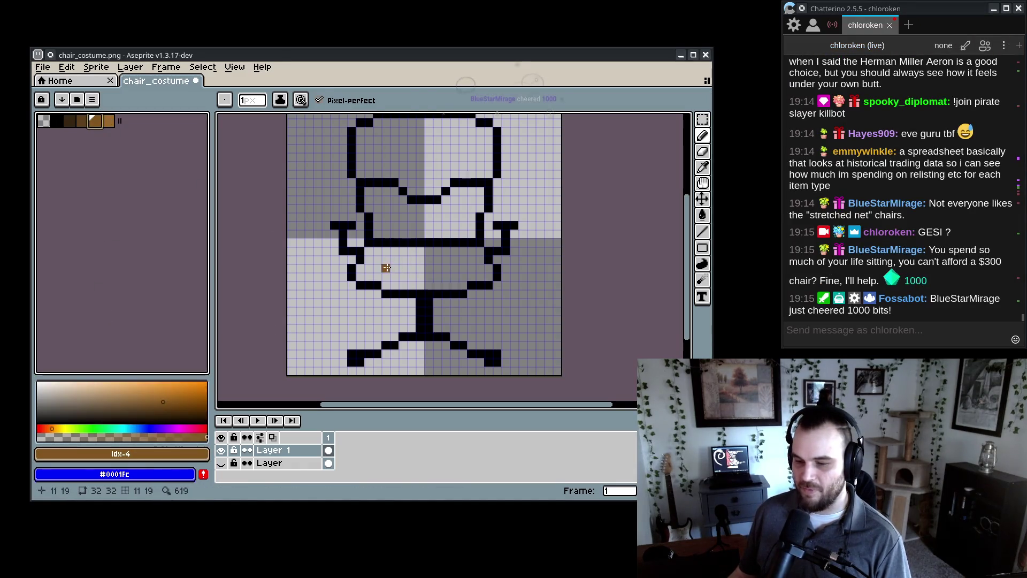
pyautogui.press('g')
pyautogui.click(411, 270)
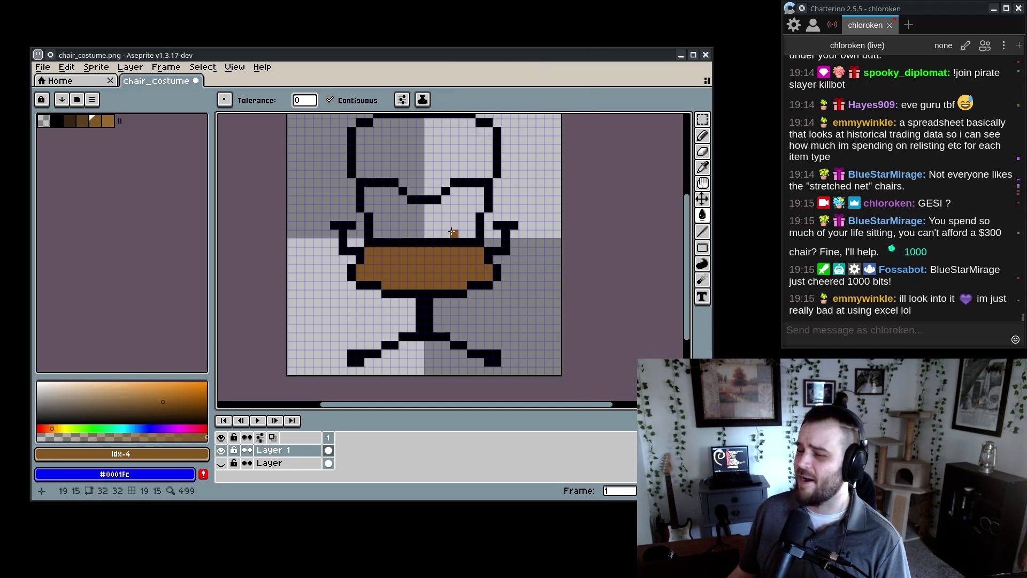
pyautogui.moveTo(448, 226); pyautogui.dragTo(453, 291)
pyautogui.moveTo(395, 329); pyautogui.dragTo(391, 306)
# - Pick black from the chair outline and undo the last seat edit
pyautogui.keyDown('alt'); pyautogui.click(358, 315); pyautogui.keyUp('alt')
pyautogui.press('v')
pyautogui.press('b')
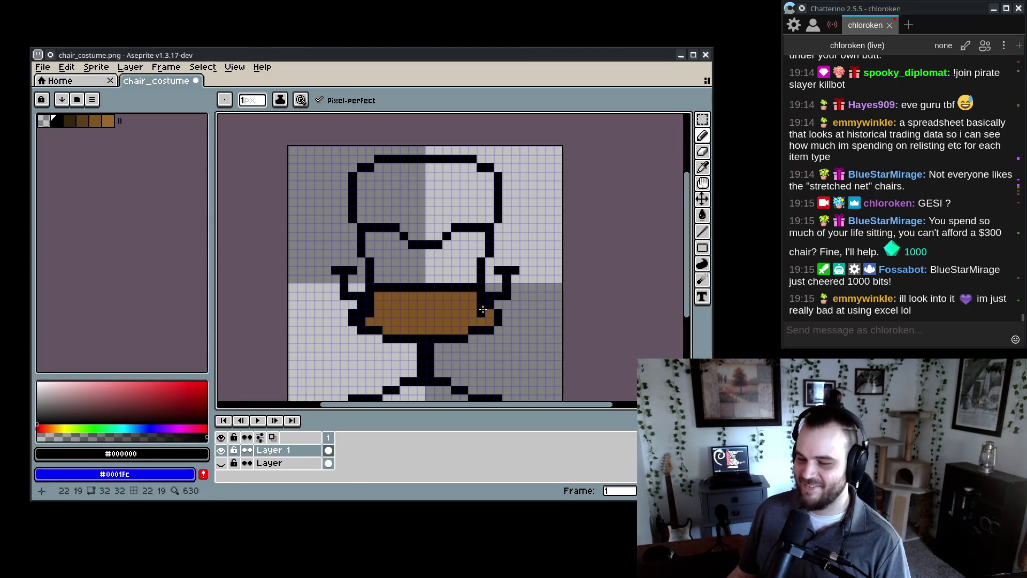
pyautogui.press('v')
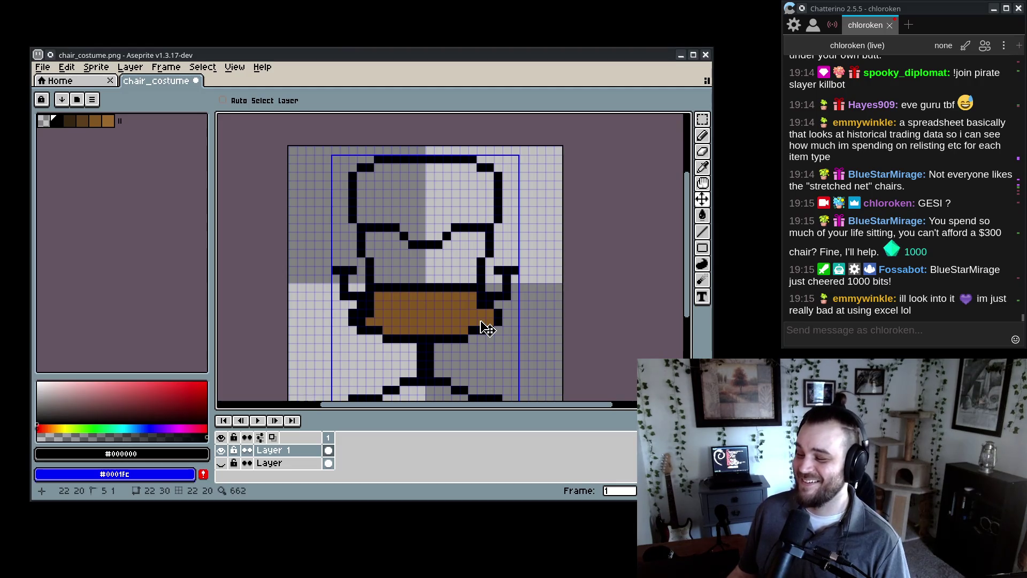
pyautogui.hotkey('ctrl', 'z')
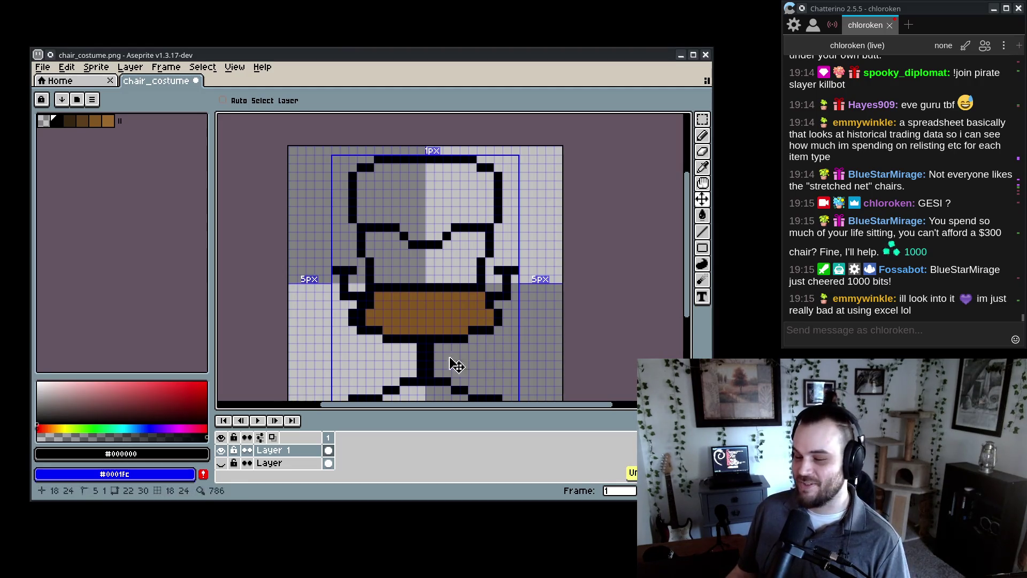
pyautogui.press('b')
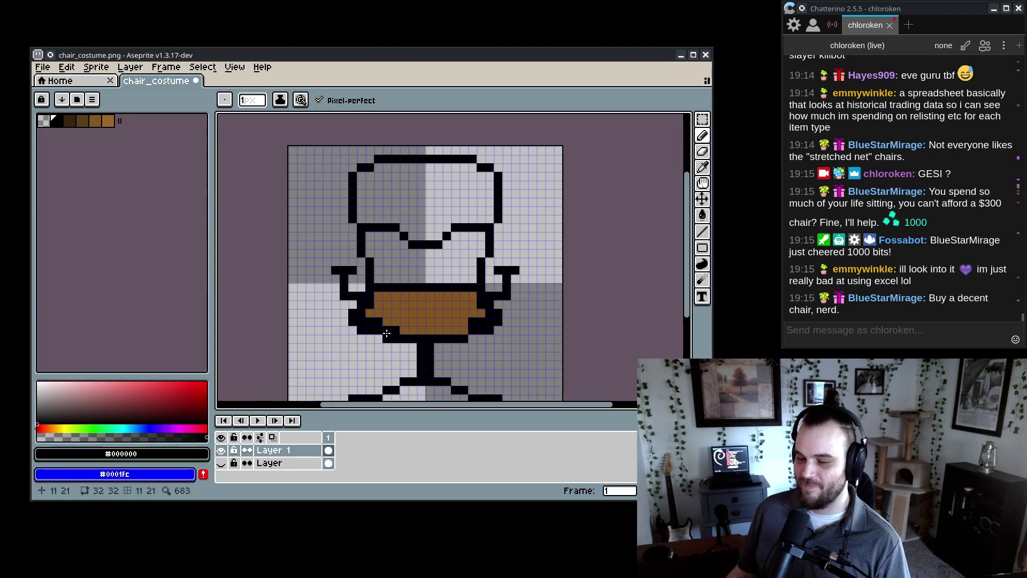
# - Draw black along the seat's bottom row, undo it, and add a pixel left of the chair
pyautogui.moveTo(437, 333); pyautogui.dragTo(466, 332)
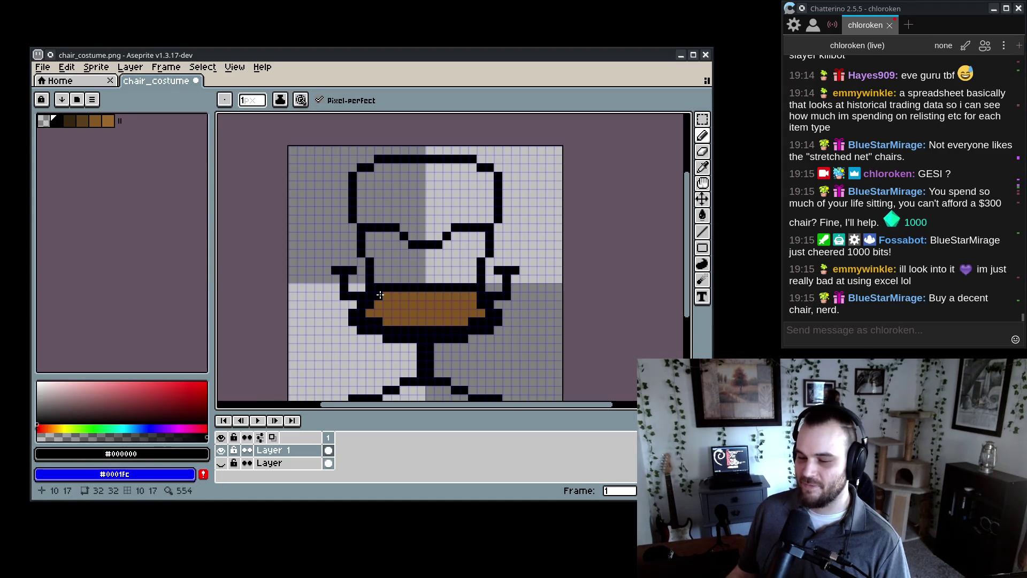
pyautogui.scroll(-6, 428, 326)
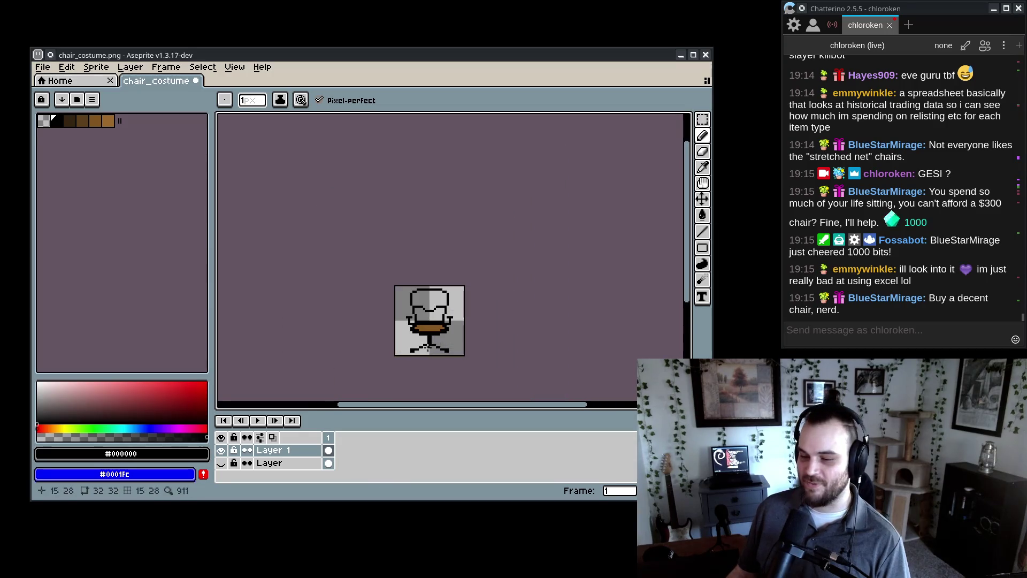
pyautogui.scroll(1, 426, 361)
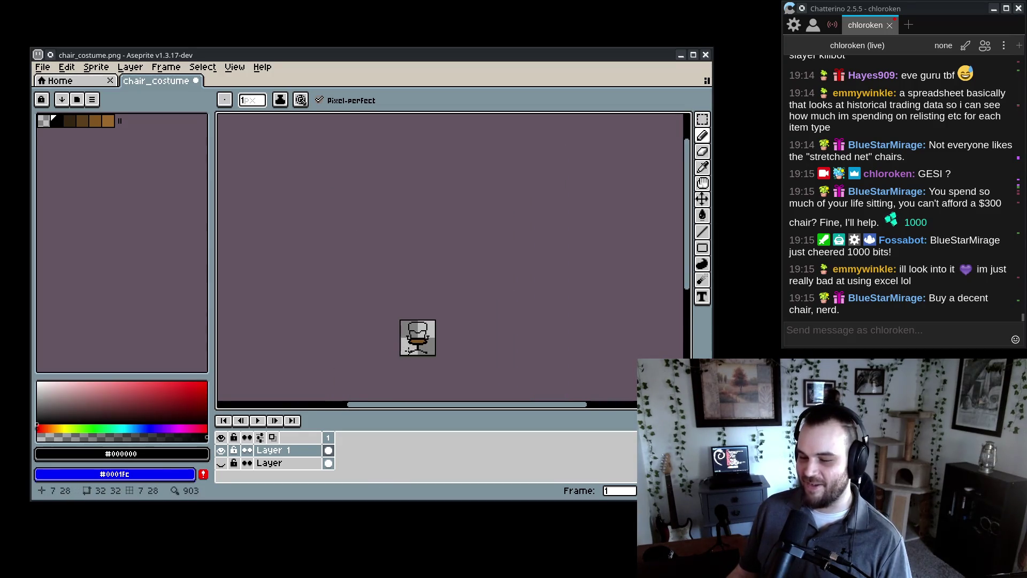
pyautogui.scroll(4, 420, 343)
pyautogui.scroll(2, 476, 272)
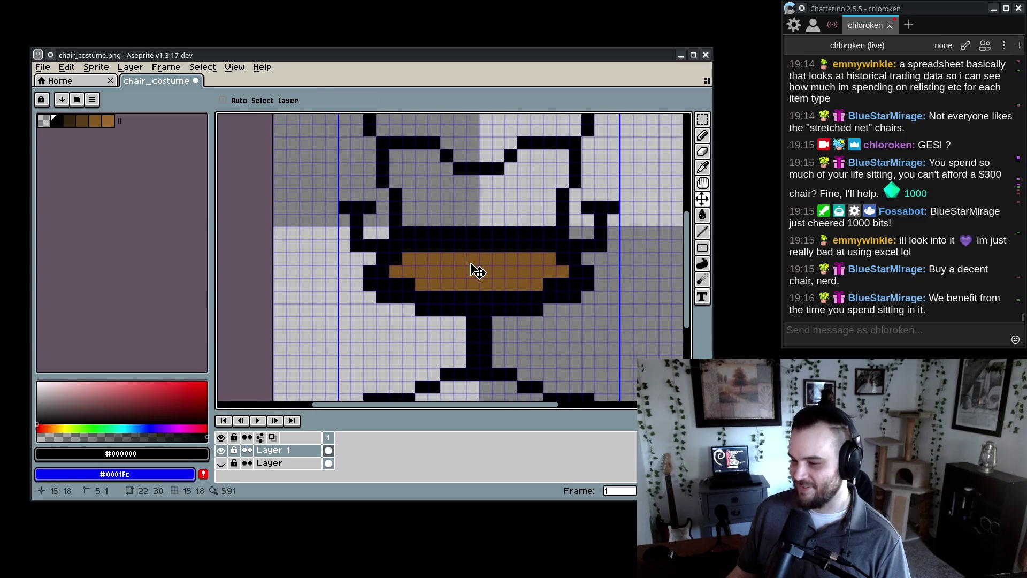
pyautogui.hotkey('ctrl', 'z')
pyautogui.hotkey('ctrl', 'z')
pyautogui.hotkey('ctrl', 'z')
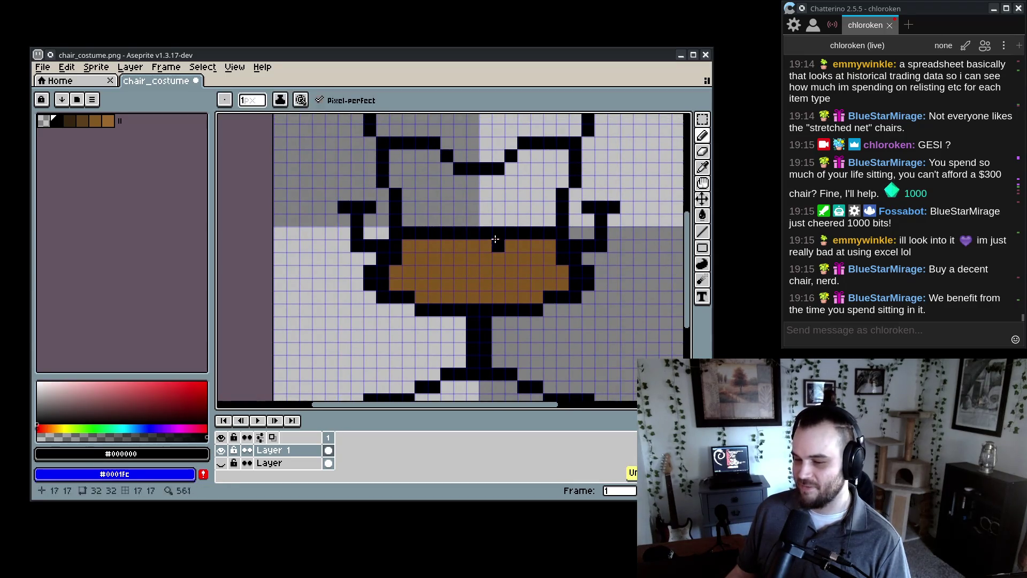
pyautogui.hotkey('ctrl', 'z')
pyautogui.hotkey('ctrl', 'z')
pyautogui.hotkey('ctrl', 'z')
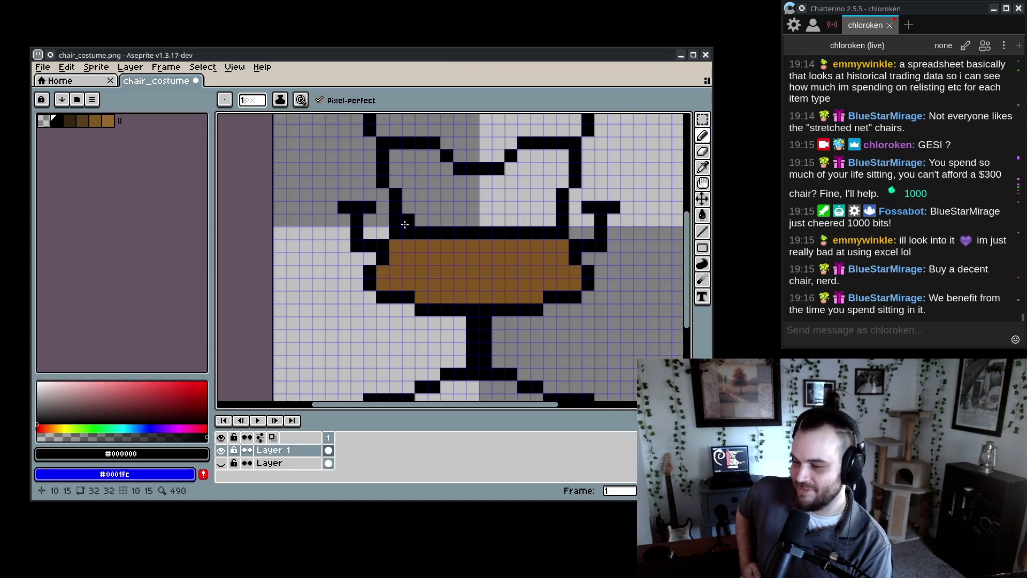
pyautogui.scroll(3, 312, 325)
pyautogui.hscroll(3, 312, 324)
pyautogui.click(293, 338)
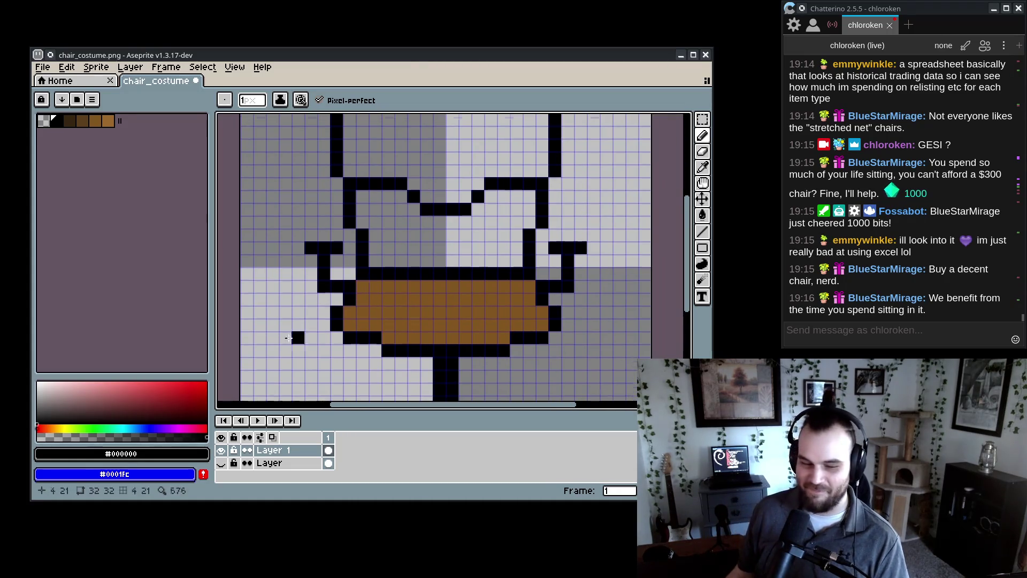
# - Bucket-fill the upper and lower chair back panels with grey
pyautogui.scroll(2, 288, 337)
pyautogui.hscroll(6, 288, 337)
pyautogui.click(37, 404)
pyautogui.press('g')
pyautogui.click(406, 257)
pyautogui.click(334, 165)
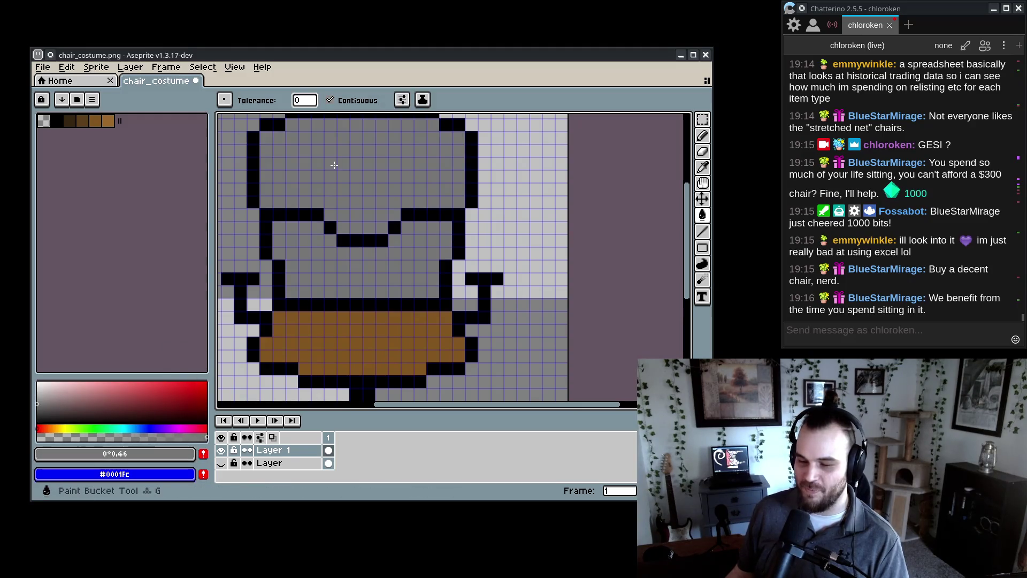
# - Refill both chair back panels with a darker grey shade
pyautogui.scroll(1, 333, 165)
pyautogui.hscroll(-4, 334, 166)
pyautogui.click(37, 411)
pyautogui.click(412, 276)
pyautogui.click(405, 197)
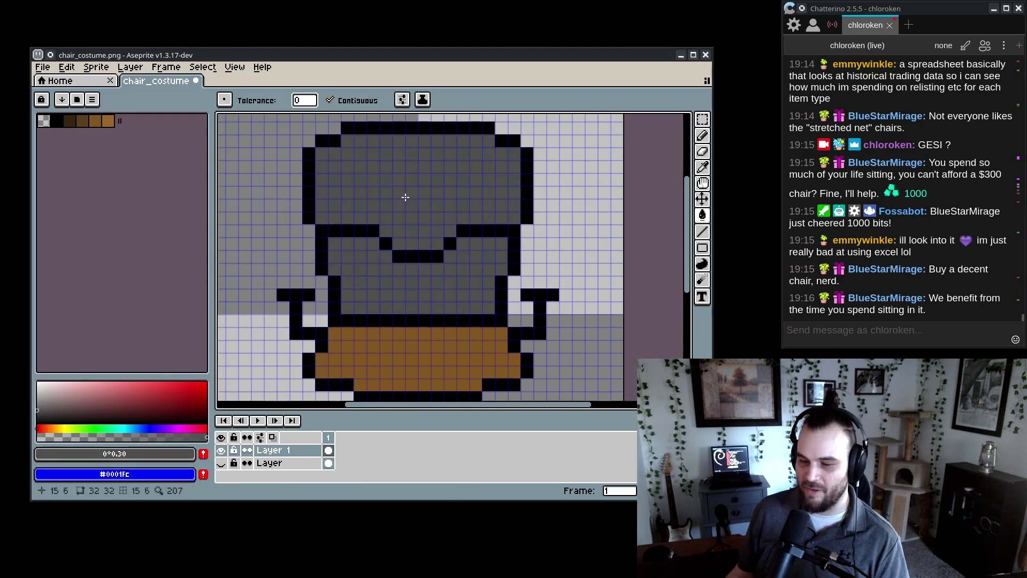
# - Pick brown #825621 then grey, and select the chair shape with the Magic Wand
pyautogui.scroll(-1, 406, 197)
pyautogui.hscroll(-3, 405, 197)
pyautogui.keyDown('alt'); pyautogui.click(395, 329); pyautogui.keyUp('alt')
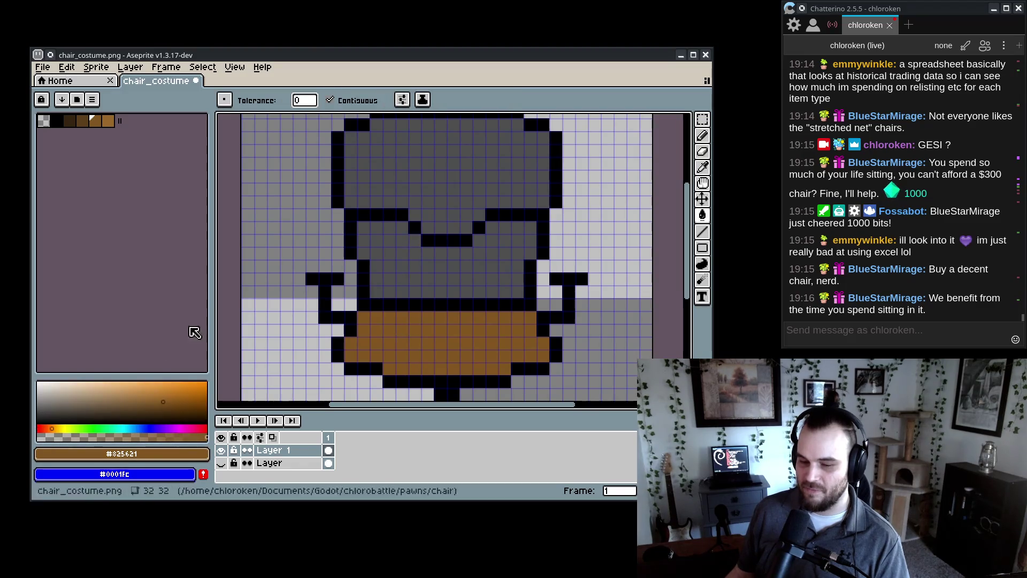
pyautogui.click(37, 399)
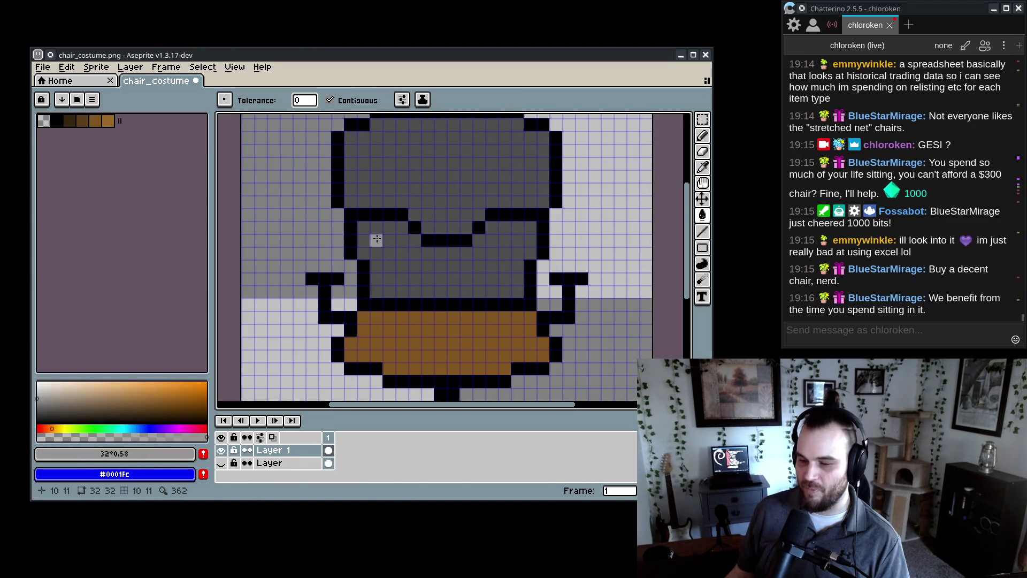
pyautogui.press('w')
pyautogui.click(461, 215)
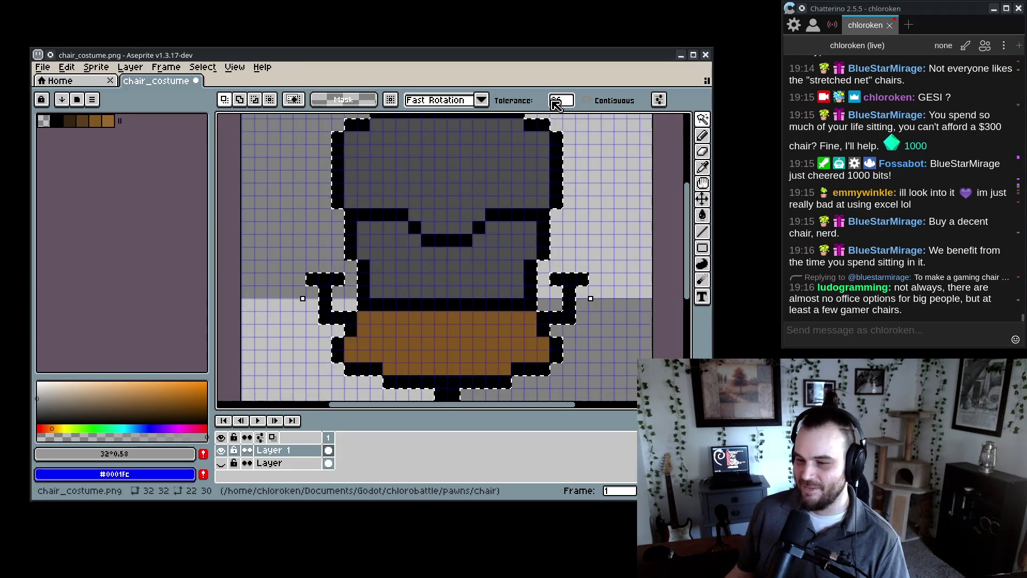
# - Select only the grey back panels and spray light-grey speckles over them
pyautogui.click(433, 191)
pyautogui.press('Return')
pyautogui.click(458, 275)
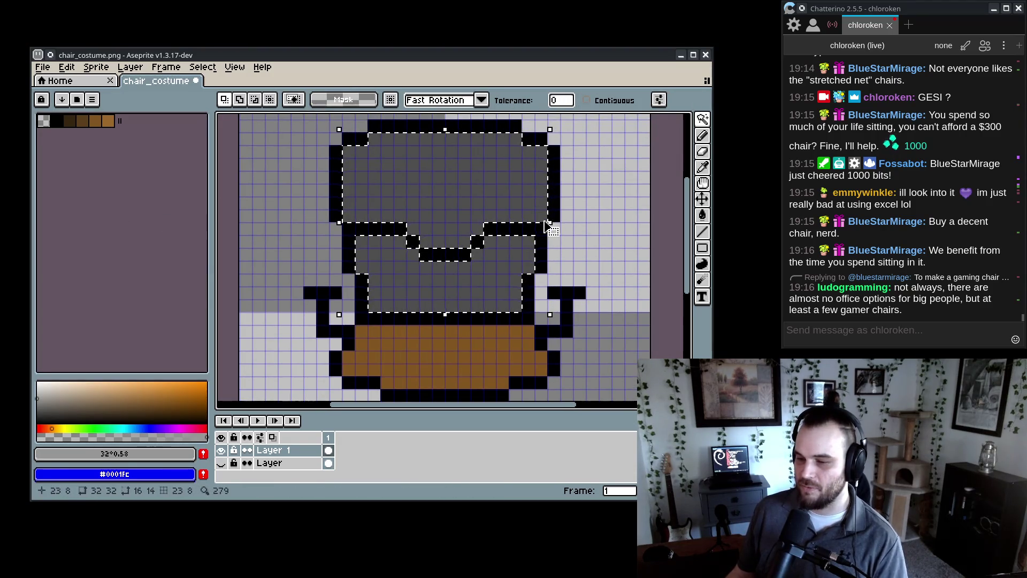
pyautogui.click(702, 135)
pyautogui.moveTo(422, 175); pyautogui.dragTo(431, 267)
pyautogui.scroll(-1, 494, 242)
# - Open the Convolution Matrix filter and preview an outline filter on the chair back
pyautogui.click(85, 68)
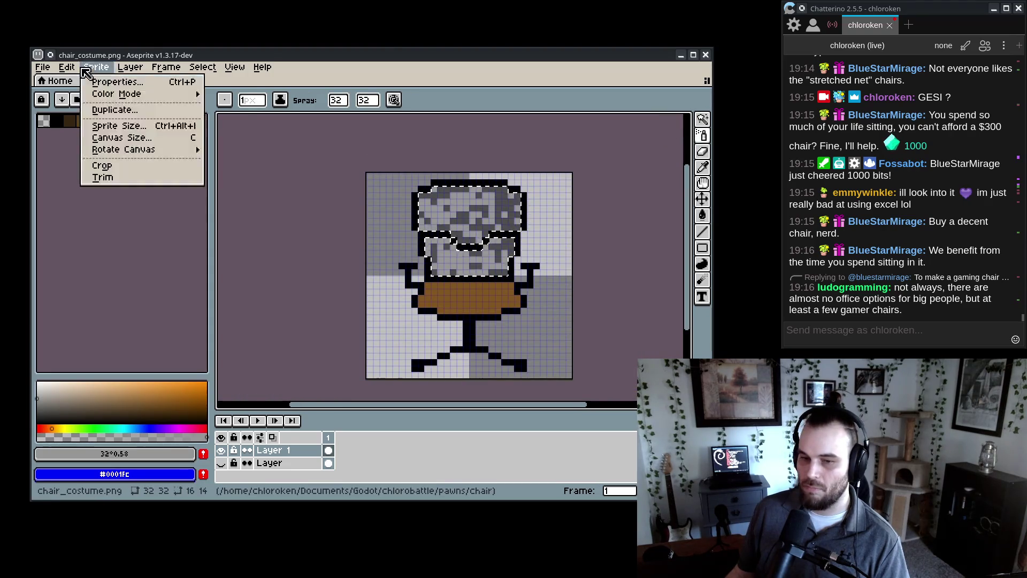
pyautogui.moveTo(67, 67)
pyautogui.moveTo(91, 348)
pyautogui.click(299, 362)
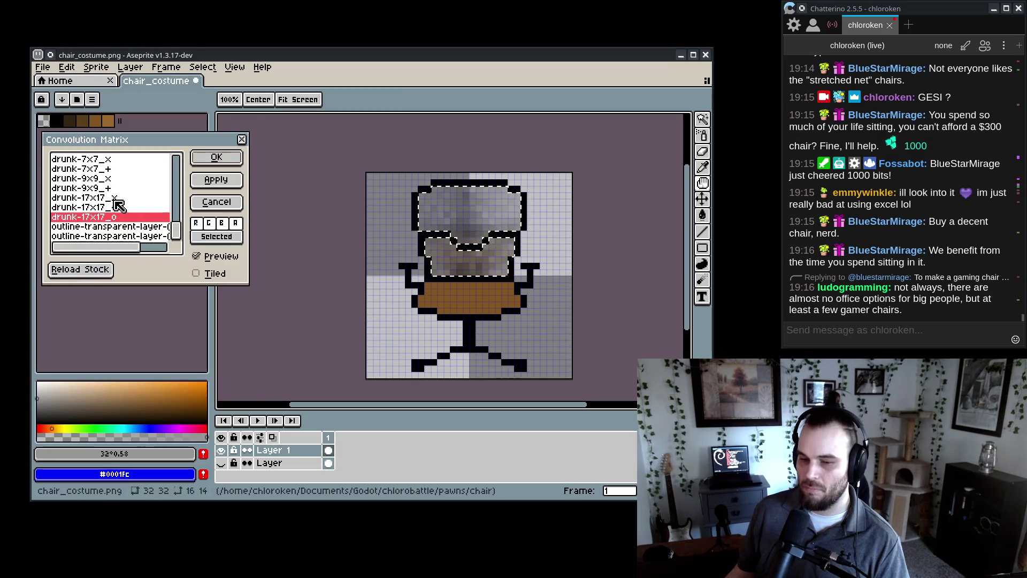
pyautogui.click(118, 236)
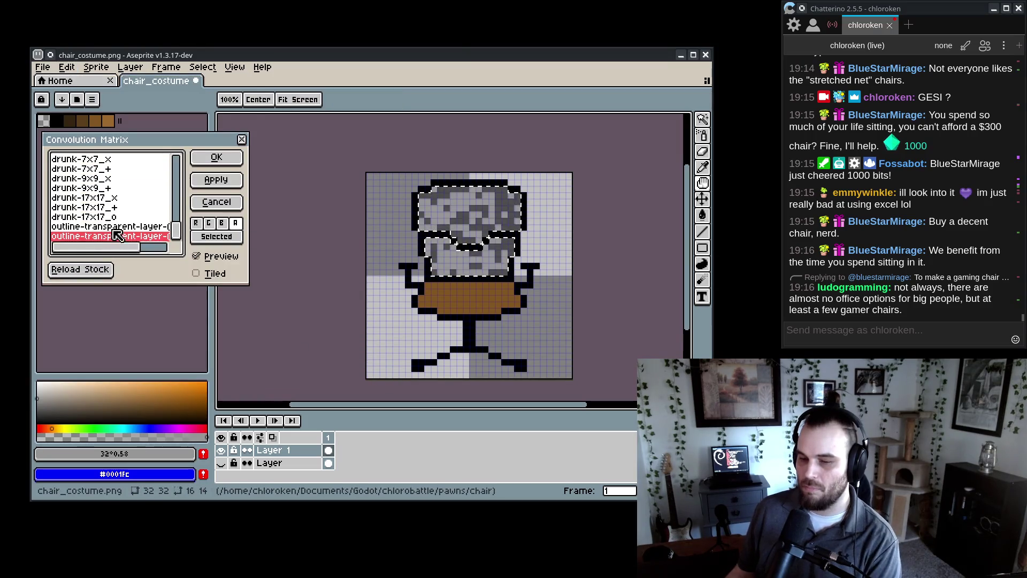
pyautogui.scroll(10, 117, 236)
# - Step through the drunk filters and apply drunk-5x5_+ to the chair back
pyautogui.click(120, 217)
pyautogui.press('Down')
pyautogui.press('Down')
pyautogui.press('Down')
pyautogui.scroll(-3, 120, 219)
pyautogui.press('Down')
pyautogui.press('Down')
pyautogui.press('Down')
pyautogui.press('Up')
pyautogui.press('Up')
pyautogui.press('Up')
pyautogui.press('Up')
pyautogui.press('Up')
pyautogui.press('Up')
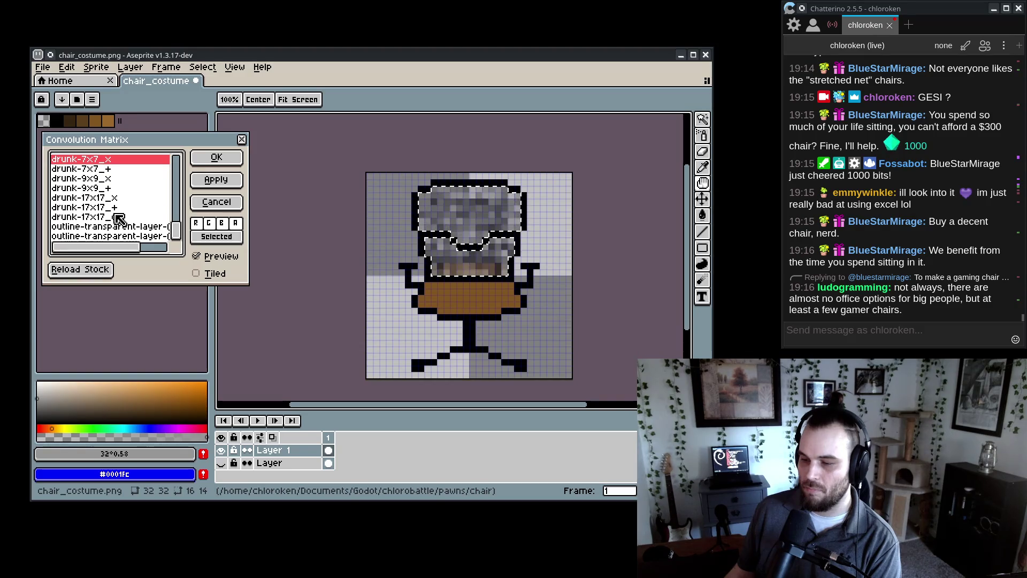
pyautogui.press('Up')
pyautogui.press('Up')
pyautogui.press('Down')
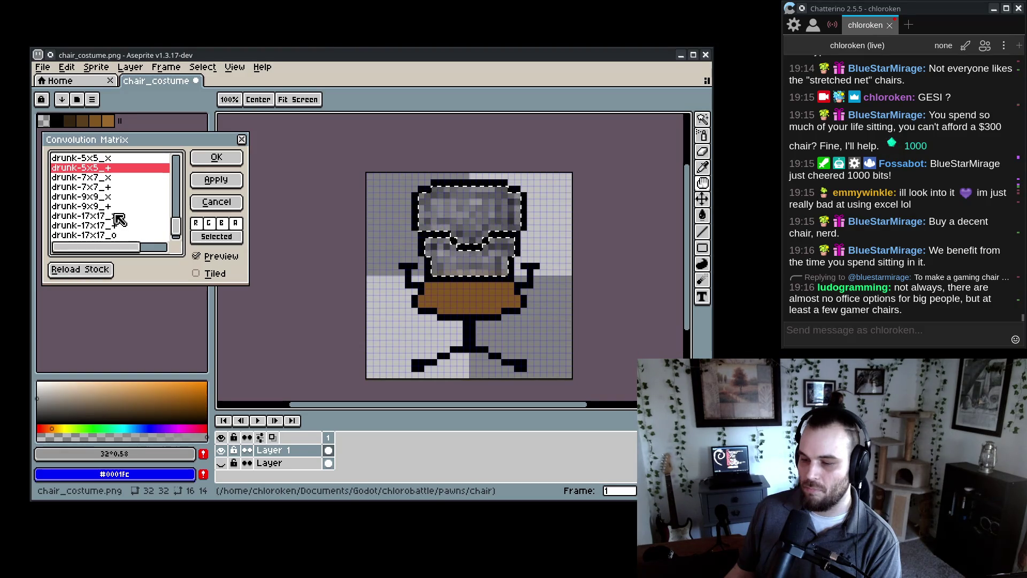
pyautogui.click(221, 166)
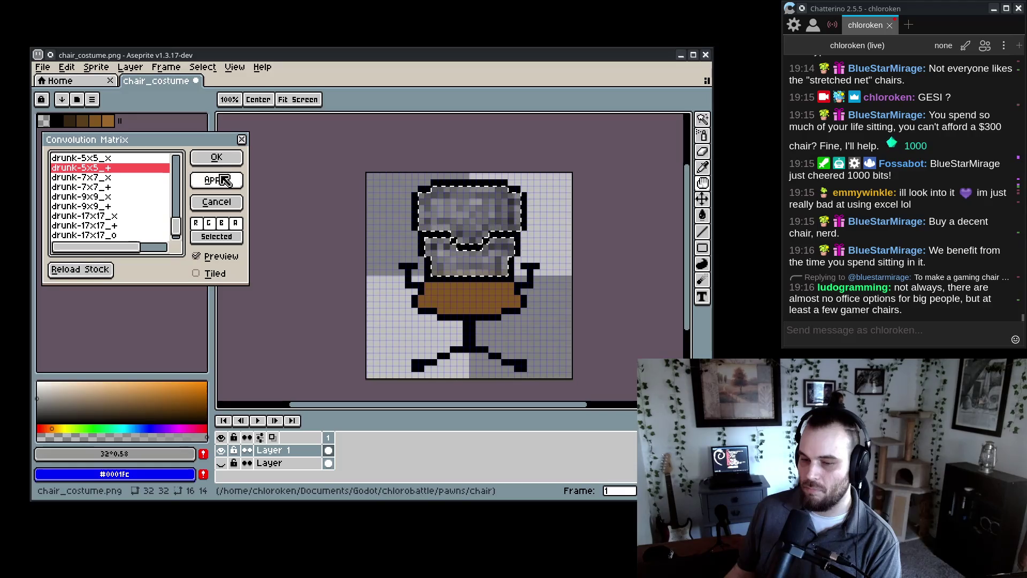
pyautogui.scroll(-5, 321, 230)
# - Undo the convolution filter and darker grey fill, restoring the flat grey back
pyautogui.press('v')
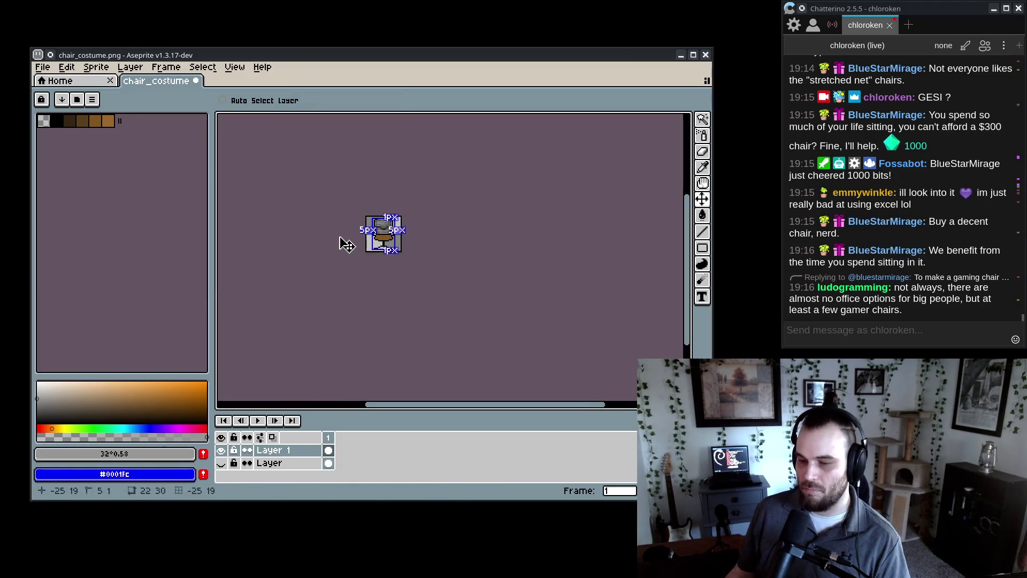
pyautogui.hotkey('ctrl', 'z')
pyautogui.scroll(5, 343, 243)
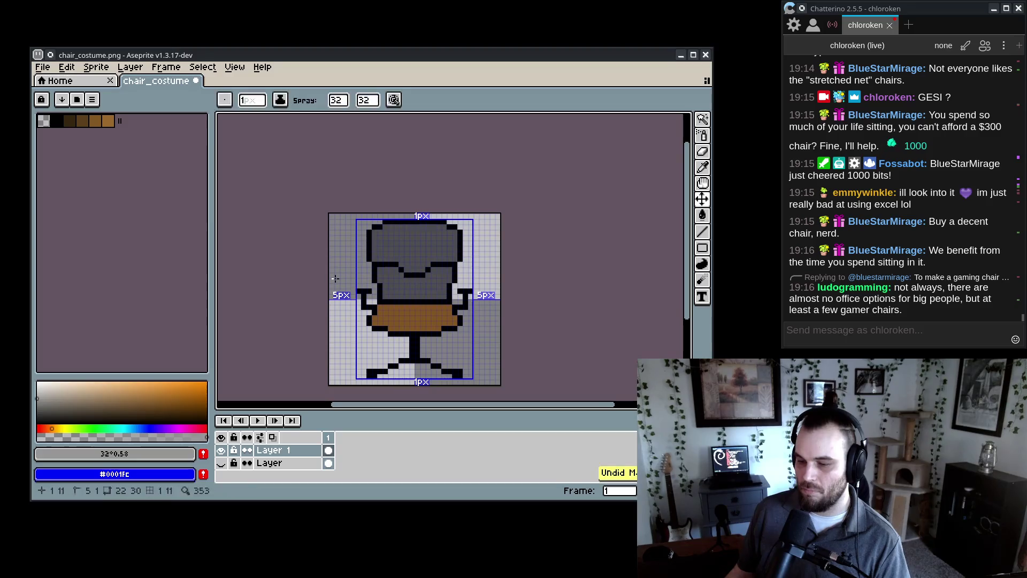
pyautogui.hotkey('ctrl', 'z')
pyautogui.hotkey('ctrl', 'z')
pyautogui.hotkey('ctrl', 'z')
pyautogui.scroll(4, 353, 276)
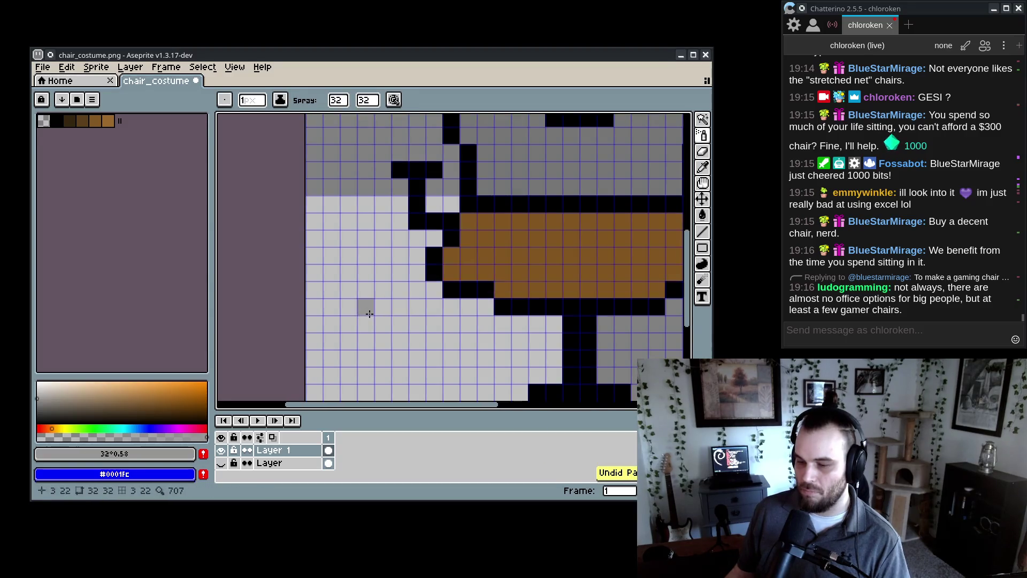
pyautogui.press('i')
pyautogui.click(495, 181)
pyautogui.hotkey('shift', 's')
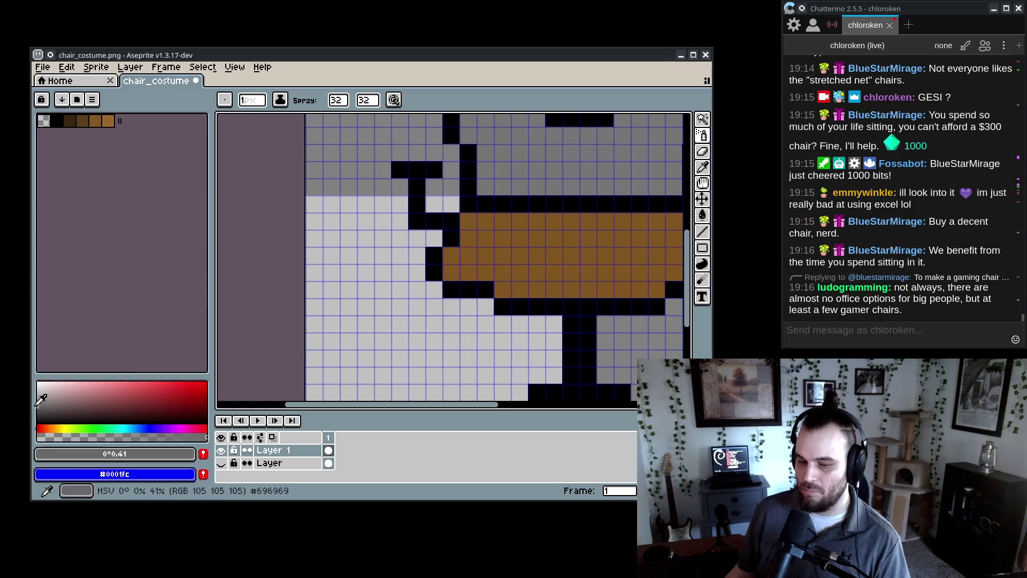
pyautogui.click(454, 267)
pyautogui.hotkey('ctrl', 'z')
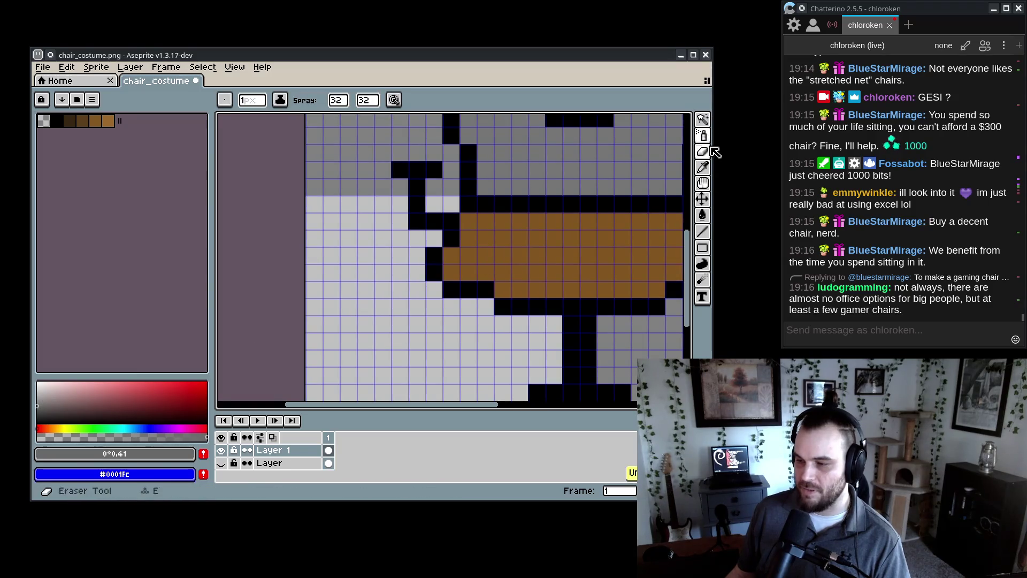
# - Pencil dark grey along the seat's left edge and another seat cell
pyautogui.click(702, 135)
pyautogui.hscroll(3, 450, 262)
pyautogui.moveTo(349, 222)
pyautogui.mouseDown()
pyautogui.moveTo(333, 246)
pyautogui.moveTo(349, 240)
pyautogui.moveTo(349, 258)
pyautogui.moveTo(464, 289)
pyautogui.moveTo(539, 287)
pyautogui.mouseUp()
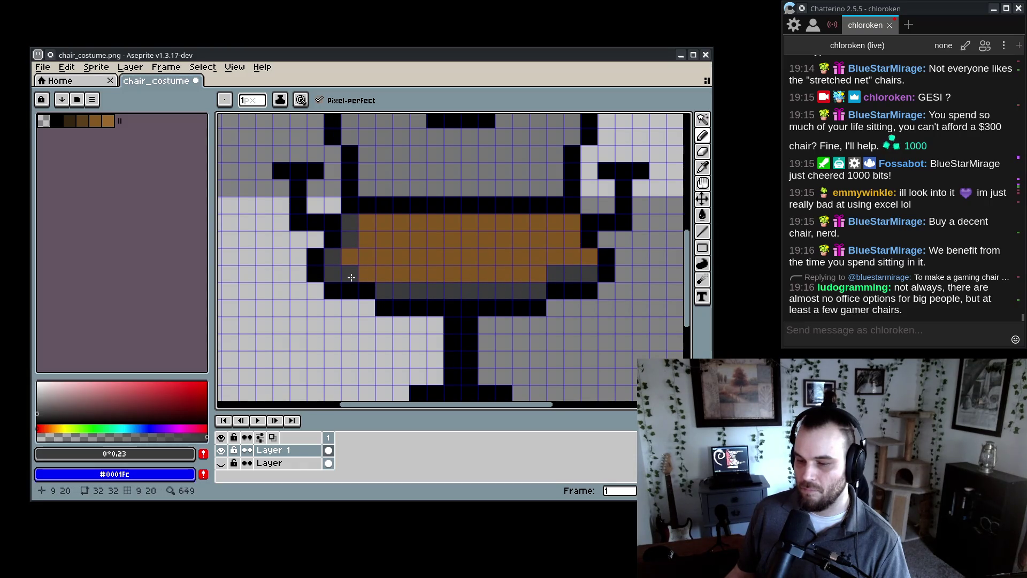
pyautogui.click(589, 256)
pyautogui.scroll(-8, 576, 230)
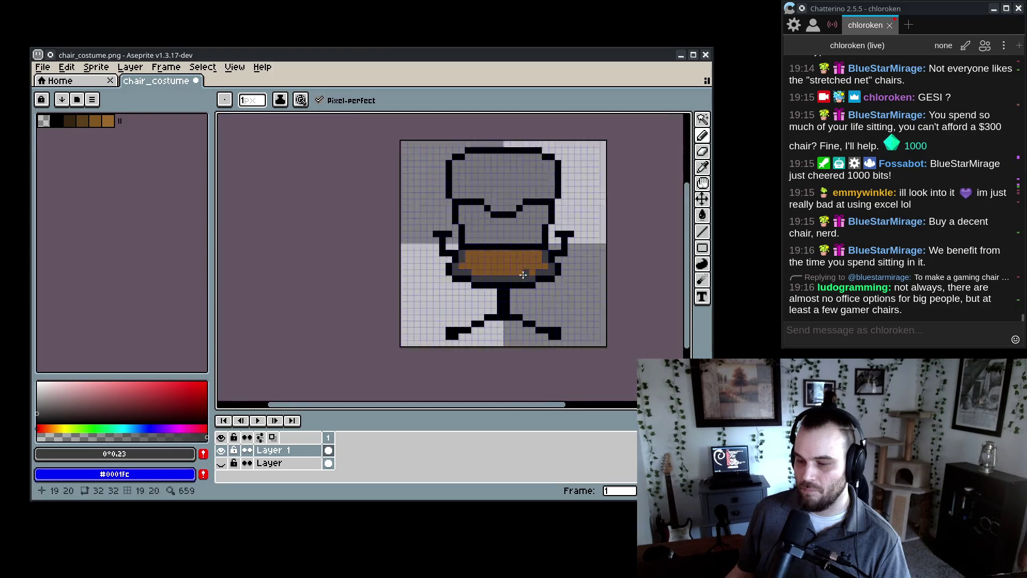
pyautogui.scroll(3, 514, 307)
pyautogui.scroll(3, 463, 266)
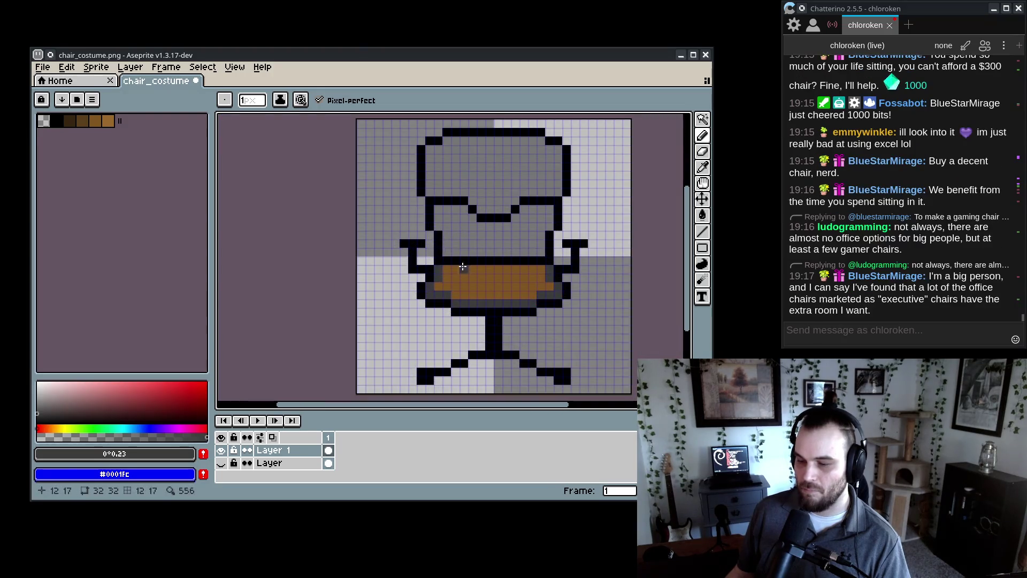
# - Sample the seat brown and turn a grey seat cell back to brown
pyautogui.keyDown('alt'); pyautogui.click(539, 269); pyautogui.keyUp('alt')
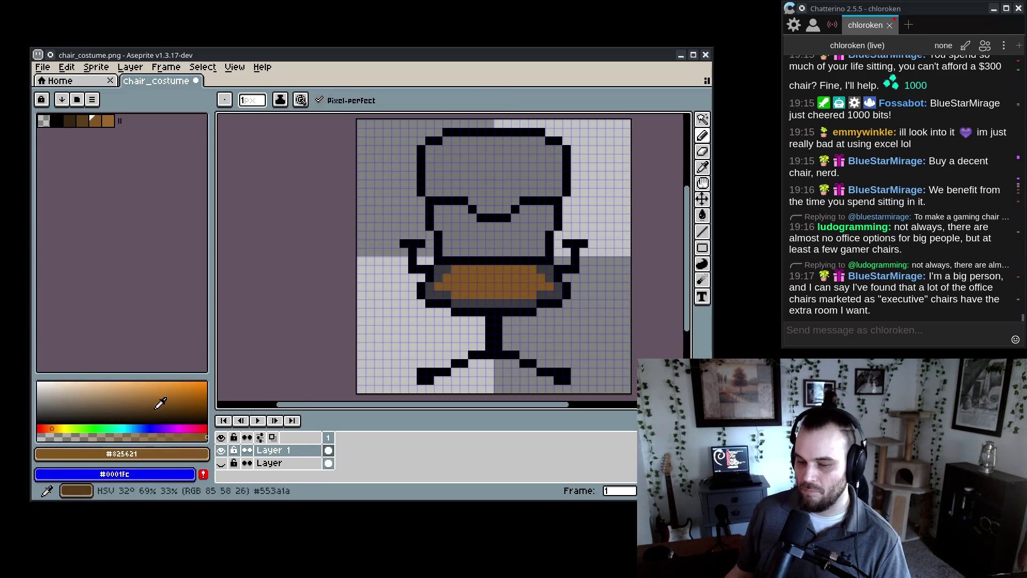
pyautogui.scroll(3, 485, 303)
pyautogui.click(486, 303)
pyautogui.scroll(-1, 485, 302)
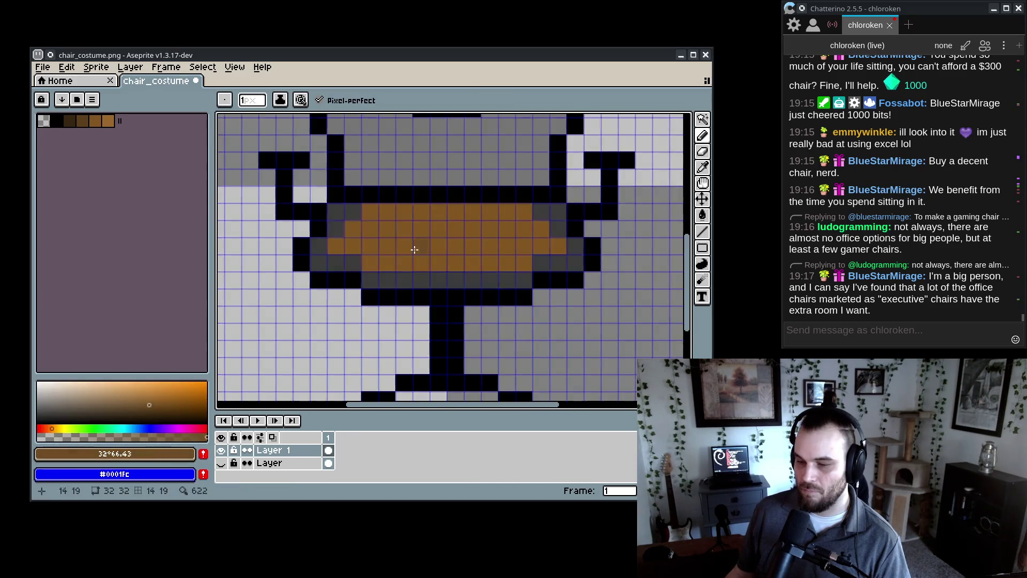
# - Shade the seat with a darker brown cell, row and extra pixel
pyautogui.click(141, 411)
pyautogui.click(362, 218)
pyautogui.keyDown('shift'); pyautogui.click(507, 215); pyautogui.keyUp('shift')
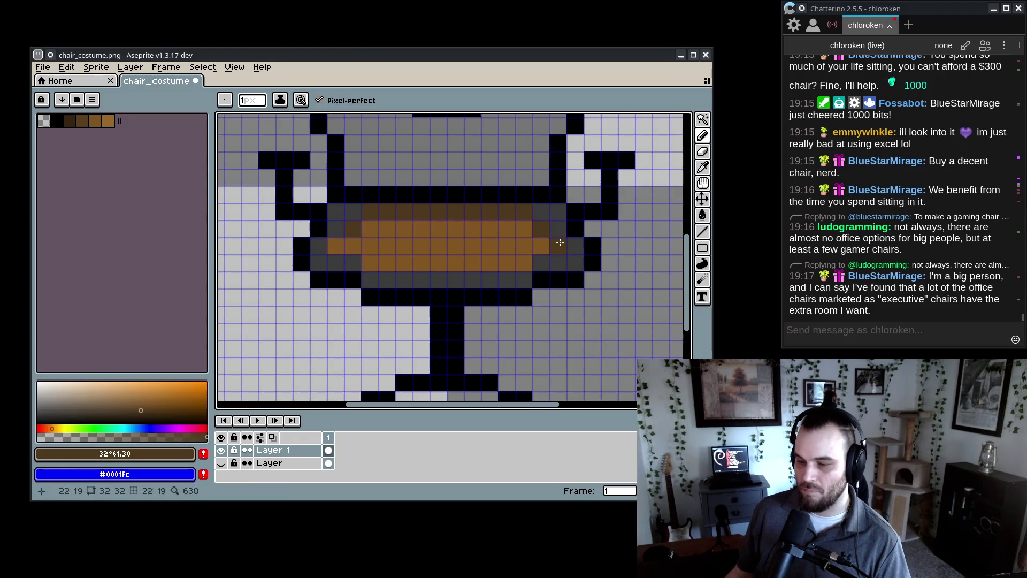
pyautogui.scroll(-5, 364, 281)
pyautogui.scroll(5, 343, 249)
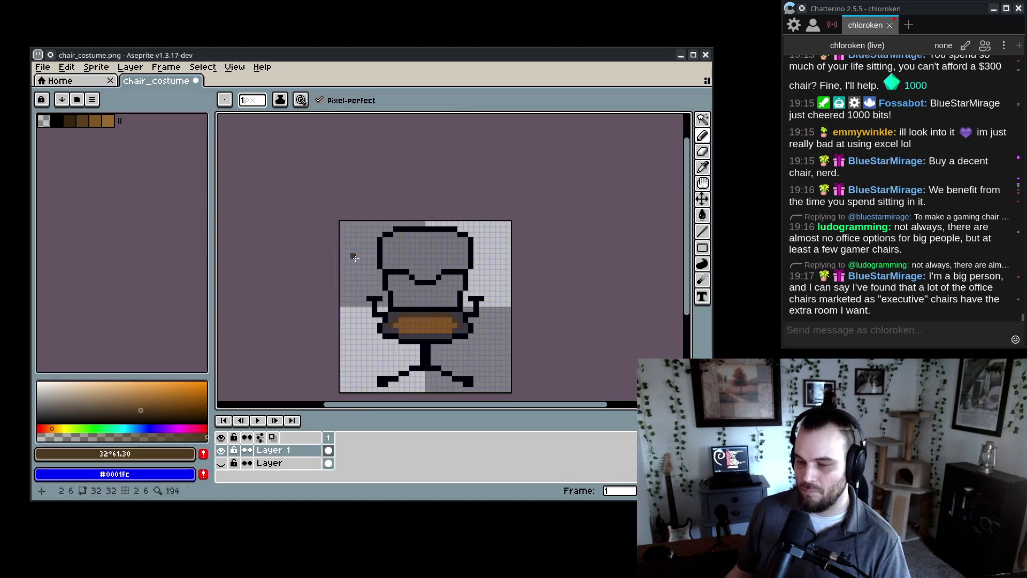
pyautogui.scroll(2, 386, 328)
pyautogui.press('v')
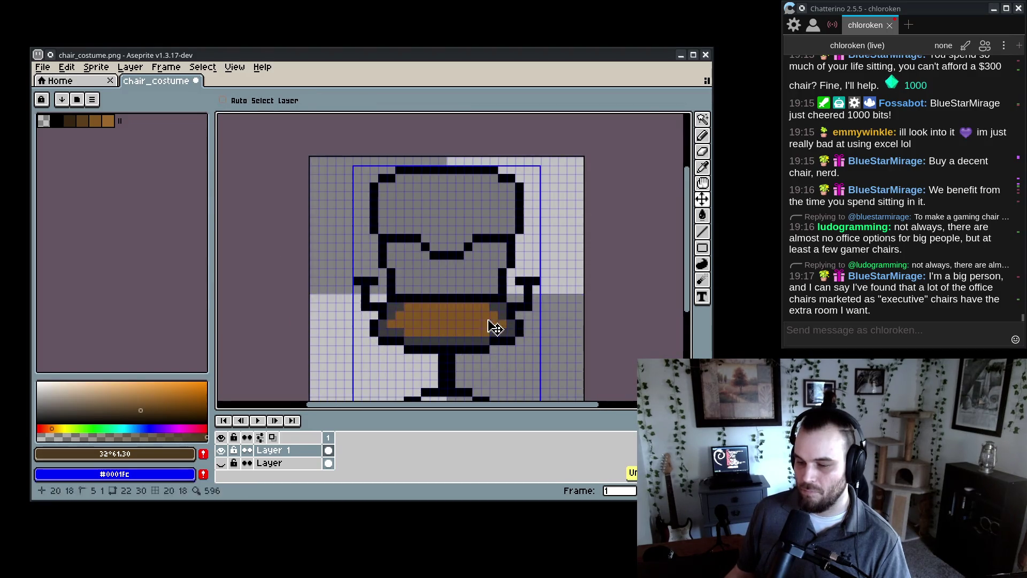
pyautogui.press('g')
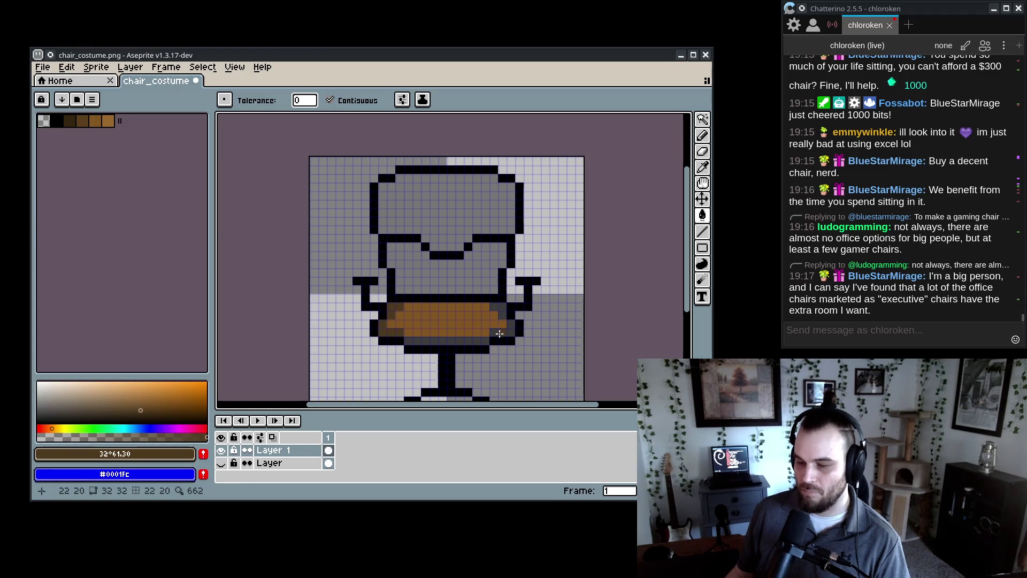
pyautogui.scroll(3, 500, 306)
pyautogui.click(378, 326)
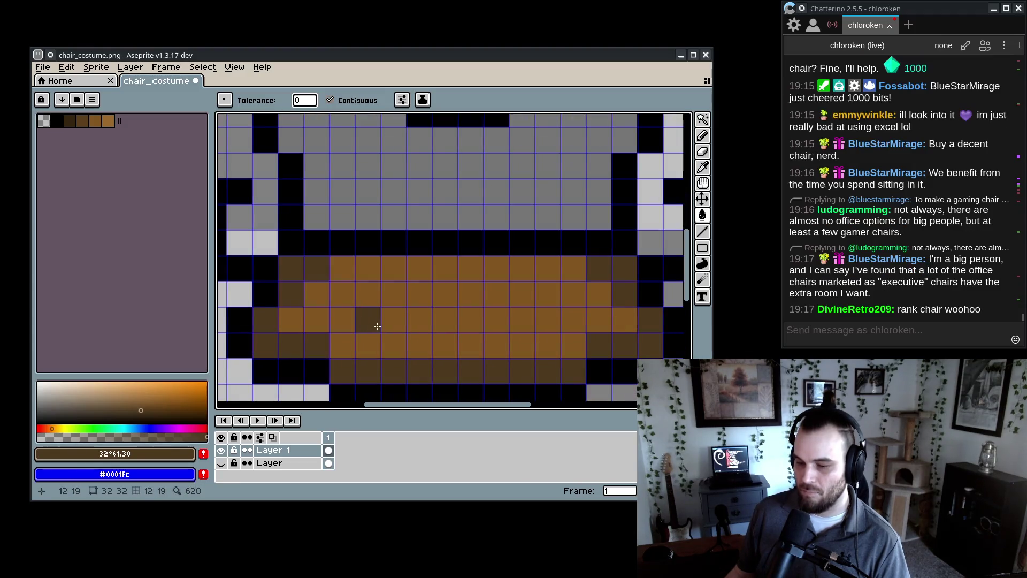
# - Tune a lighter brown on a test seat pixel, then try filling the seat and undo it
pyautogui.click(153, 403)
pyautogui.click(369, 323)
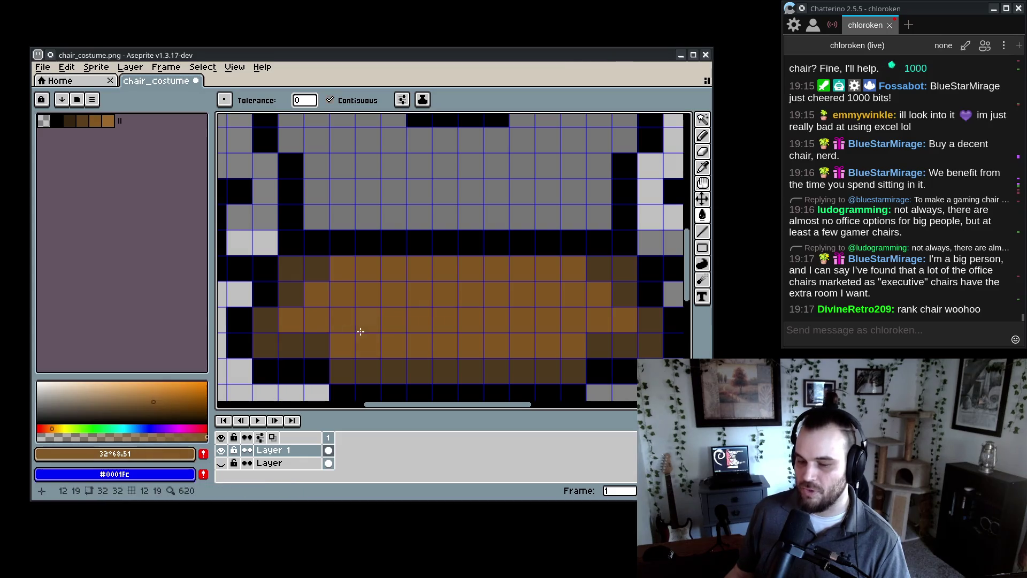
pyautogui.click(152, 409)
pyautogui.click(367, 319)
pyautogui.click(147, 400)
pyautogui.click(367, 321)
pyautogui.click(336, 314)
pyautogui.hotkey('ctrl', 'z')
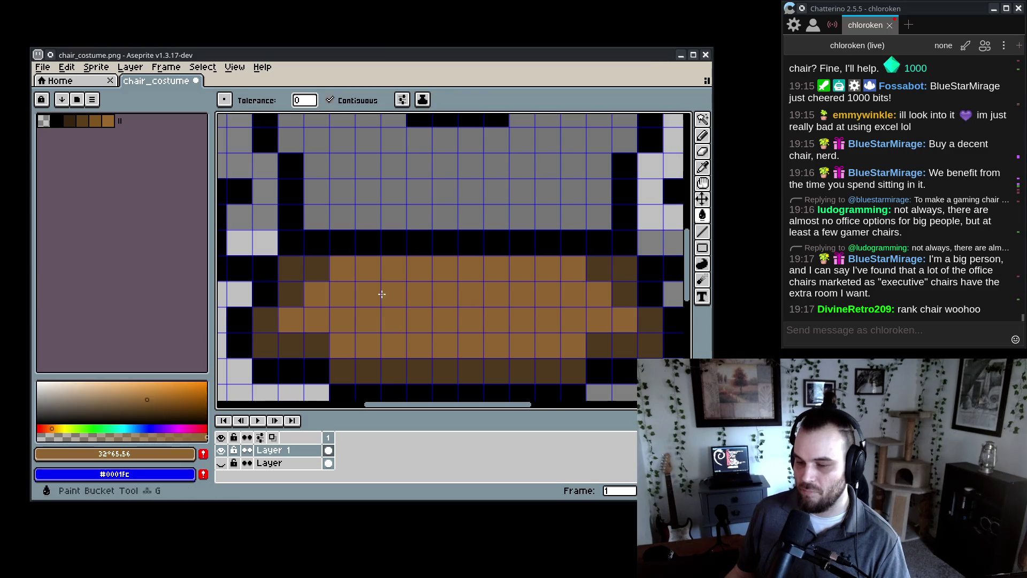
# - Pencil ten scattered lighter brown pixels across the seat for texture
pyautogui.press('b')
pyautogui.click(367, 294)
pyautogui.click(419, 319)
pyautogui.click(470, 268)
pyautogui.click(522, 345)
pyautogui.click(547, 268)
pyautogui.click(602, 321)
pyautogui.click(496, 295)
pyautogui.click(393, 345)
pyautogui.click(342, 318)
pyautogui.click(290, 317)
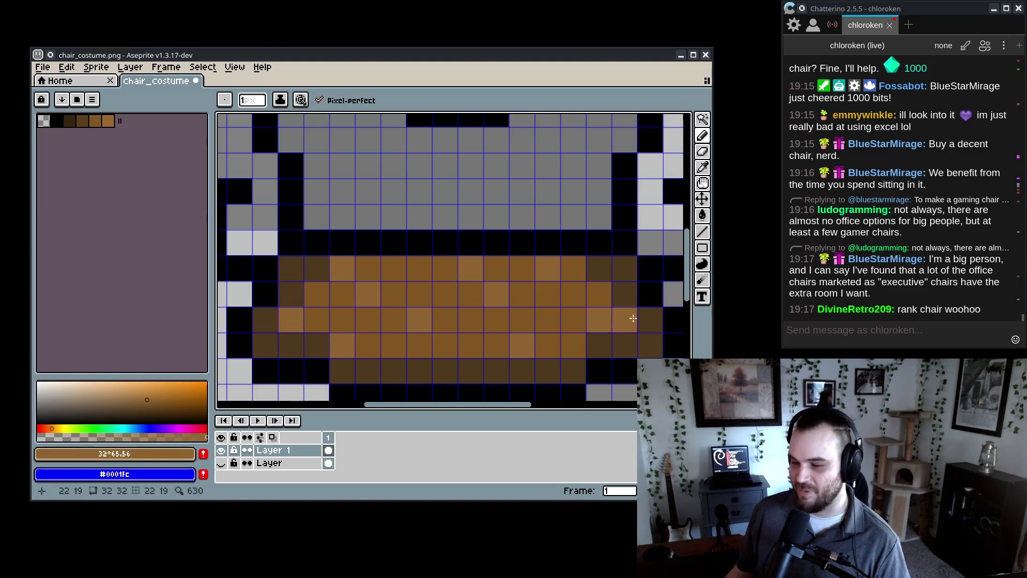
# - Pick the palette brown #825621, then the lighter brown #906532
pyautogui.scroll(-3, 408, 263)
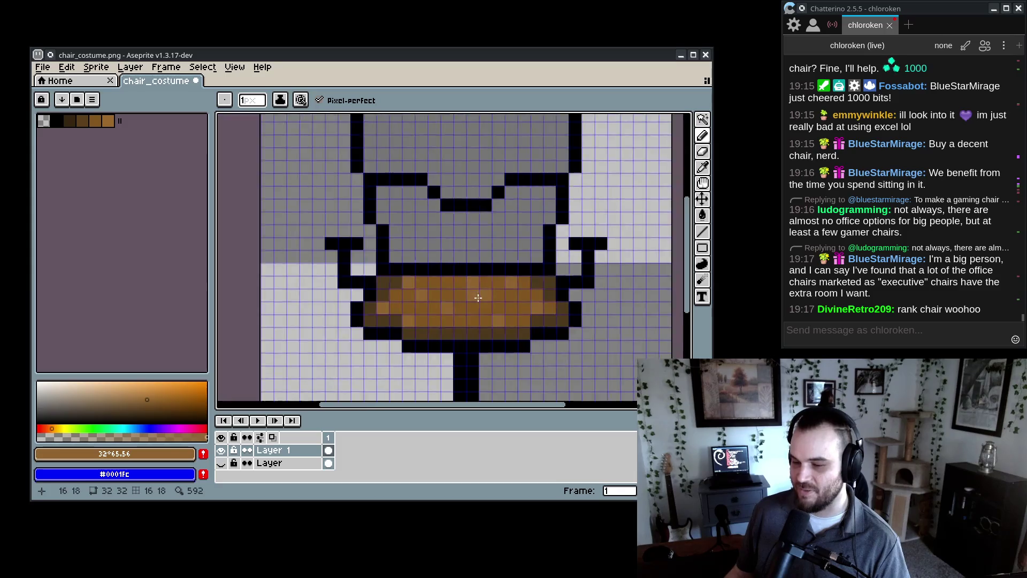
pyautogui.scroll(2, 427, 304)
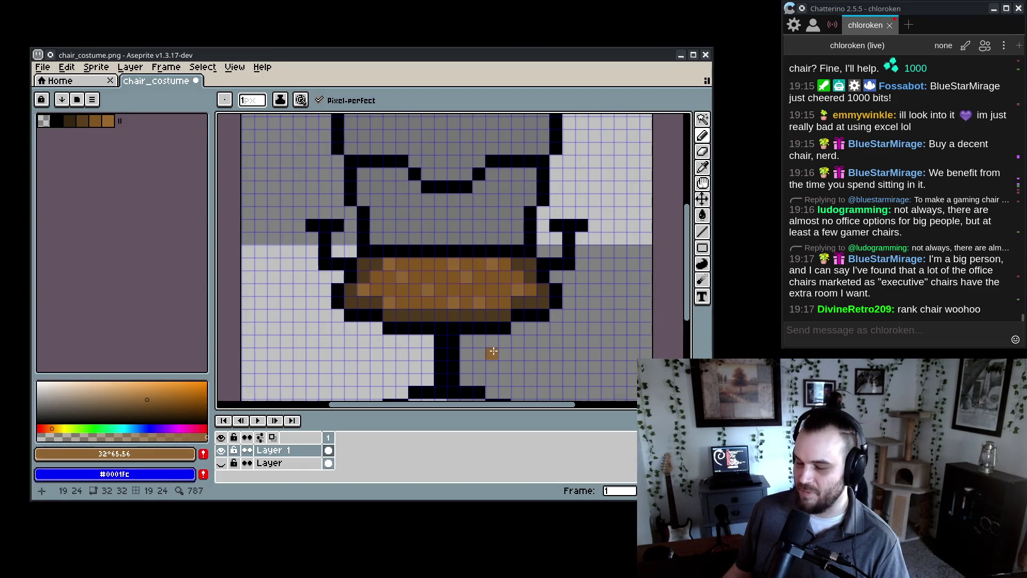
pyautogui.keyDown('alt'); pyautogui.click(428, 302); pyautogui.keyUp('alt')
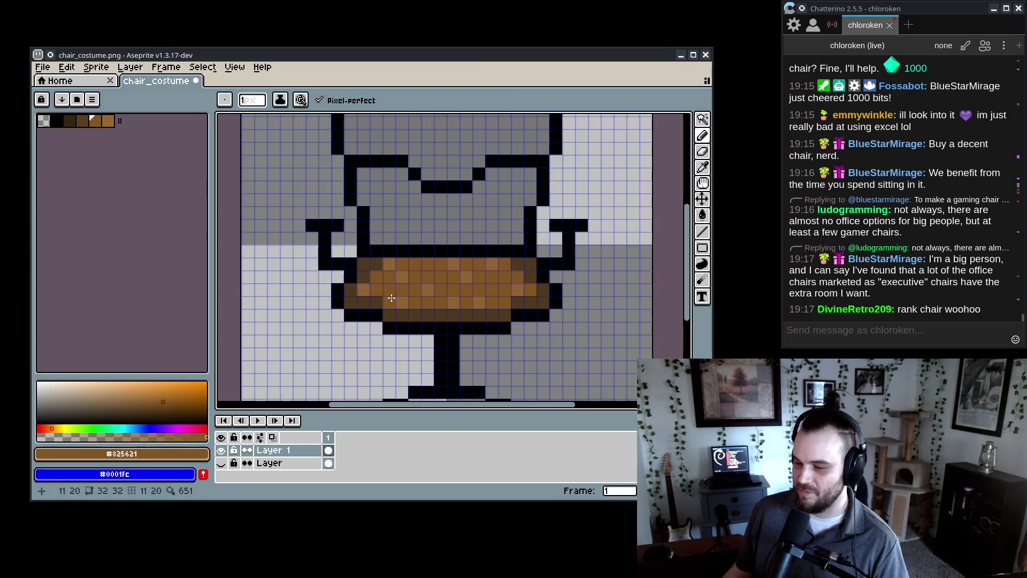
pyautogui.keyDown('alt'); pyautogui.click(408, 278); pyautogui.keyUp('alt')
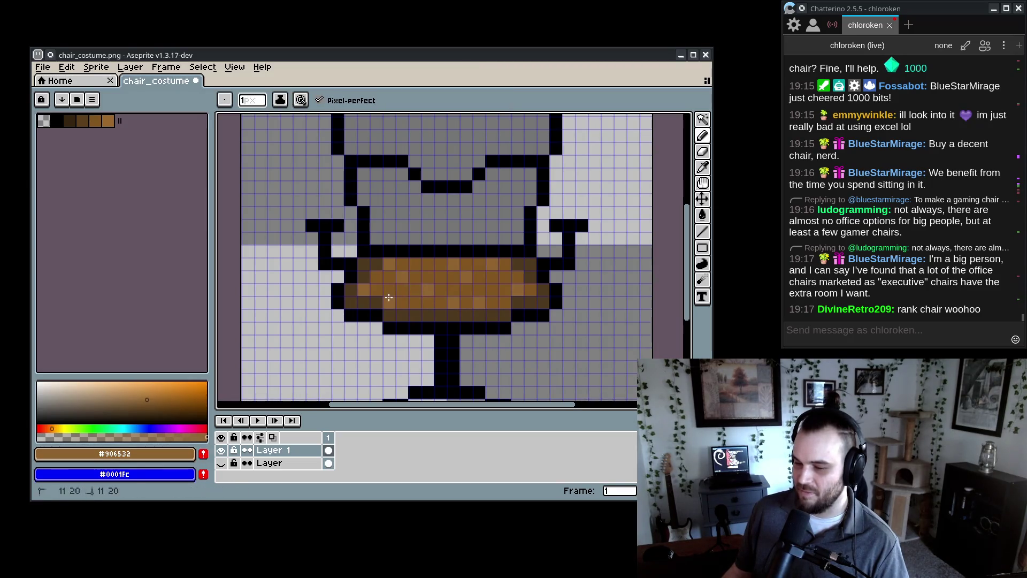
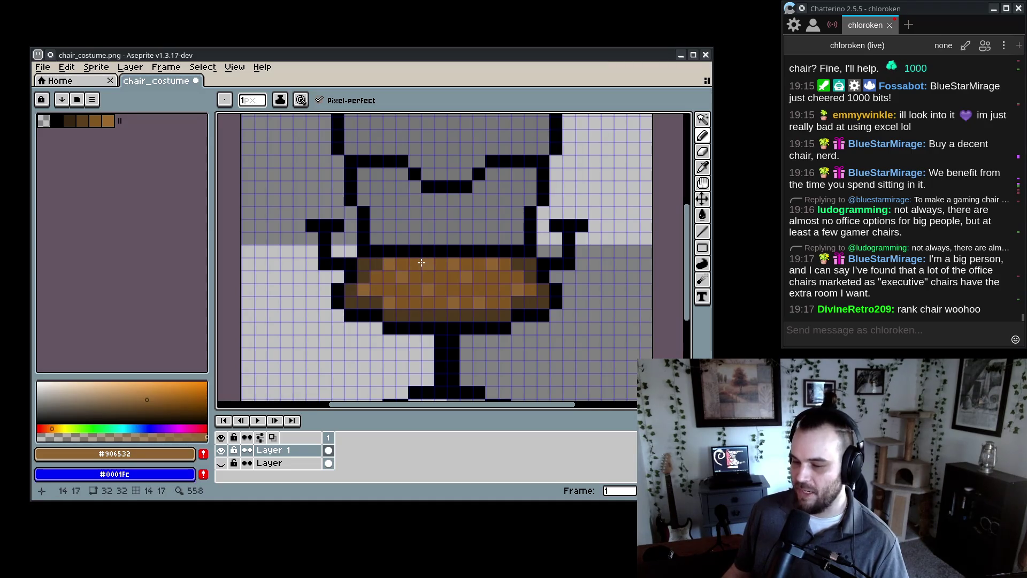
# - Eyedropper the darker seat brown #825621 from the sprite as the foreground colour
pyautogui.scroll(-8, 568, 341)
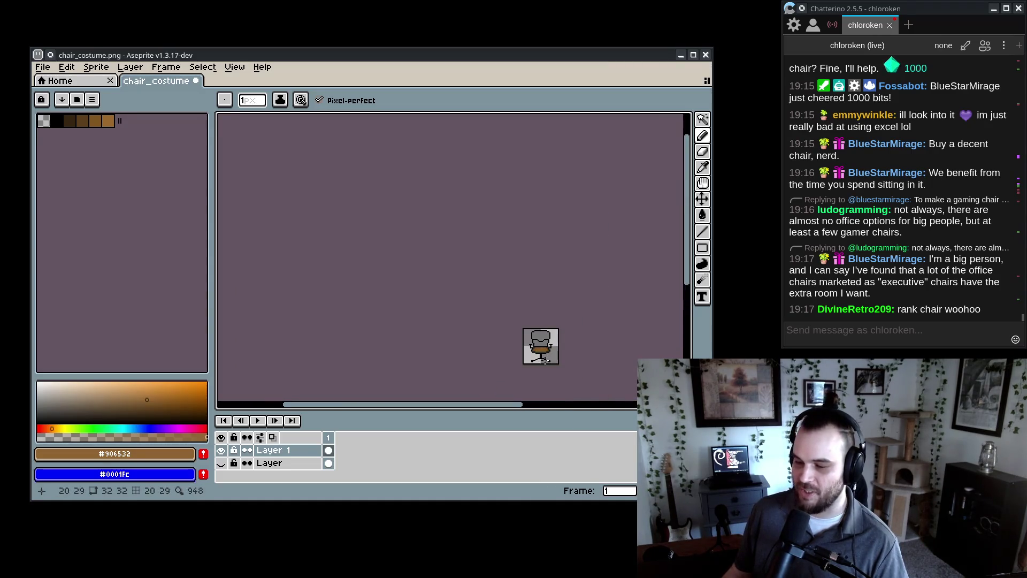
pyautogui.scroll(6, 445, 262)
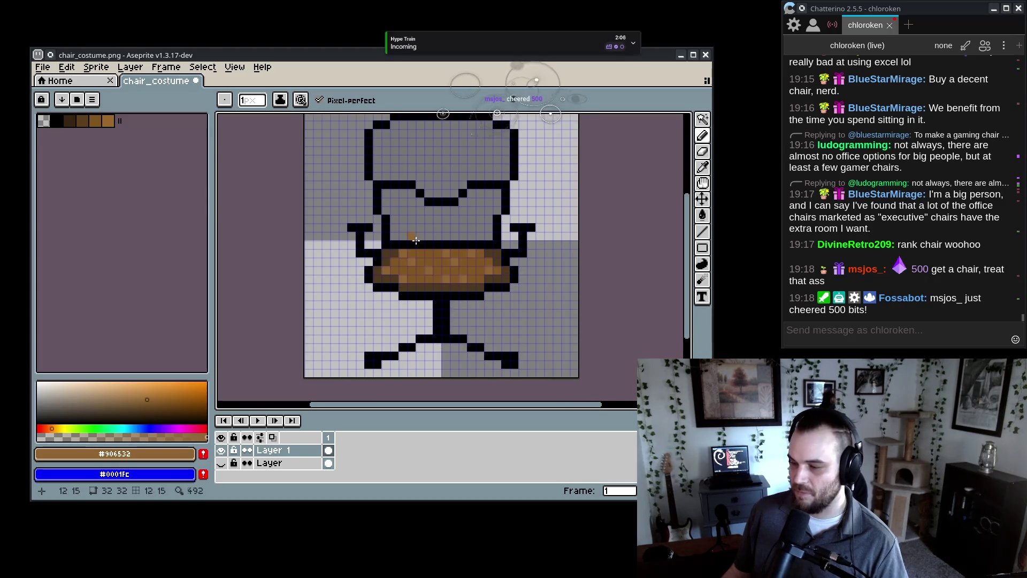
pyautogui.scroll(1, 445, 262)
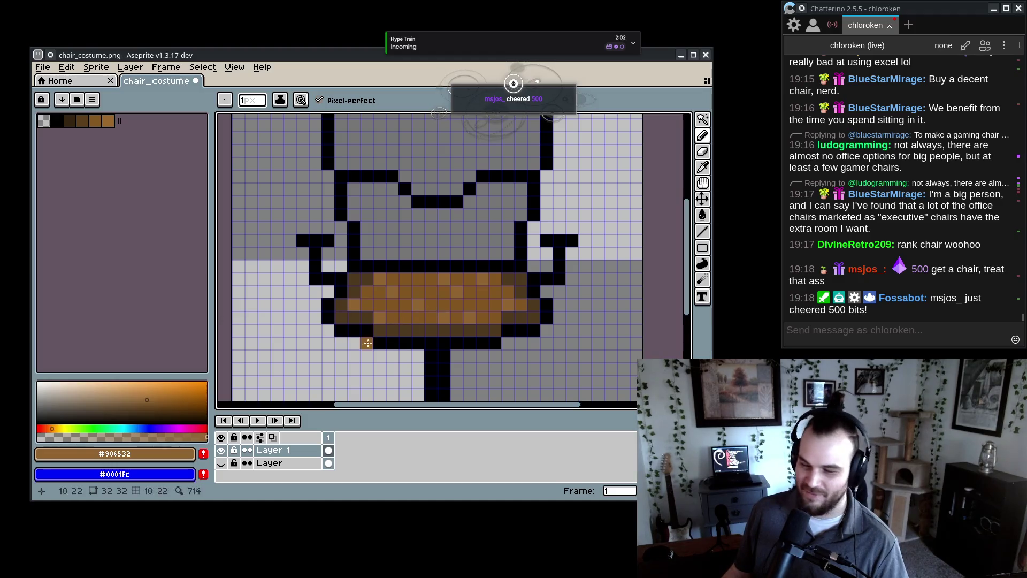
pyautogui.keyDown('alt'); pyautogui.click(496, 325); pyautogui.keyUp('alt')
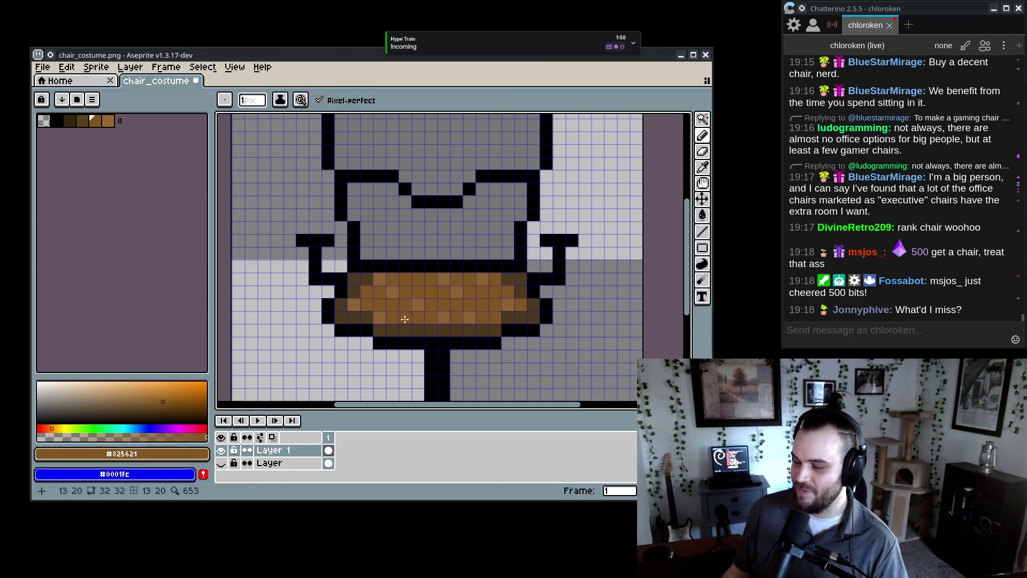
pyautogui.scroll(-1, 420, 292)
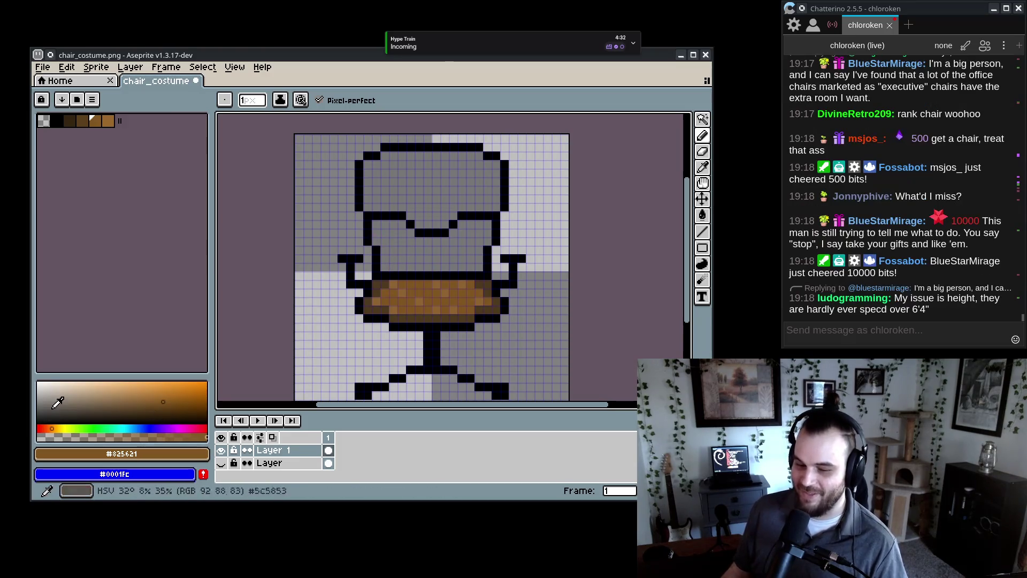
# - Try a light-grey Paint Bucket fill on the chair back, then undo it
pyautogui.click(37, 392)
pyautogui.press('w')
pyautogui.press('g')
pyautogui.click(393, 232)
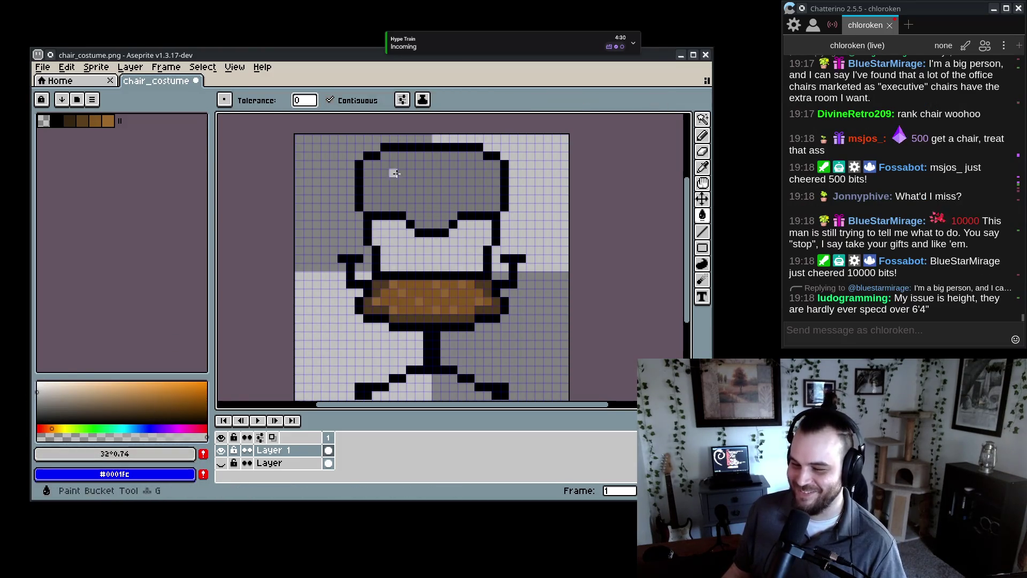
pyautogui.click(394, 169)
pyautogui.press('v')
pyautogui.hotkey('ctrl', 'z')
pyautogui.hotkey('ctrl', 'z')
pyautogui.press('g')
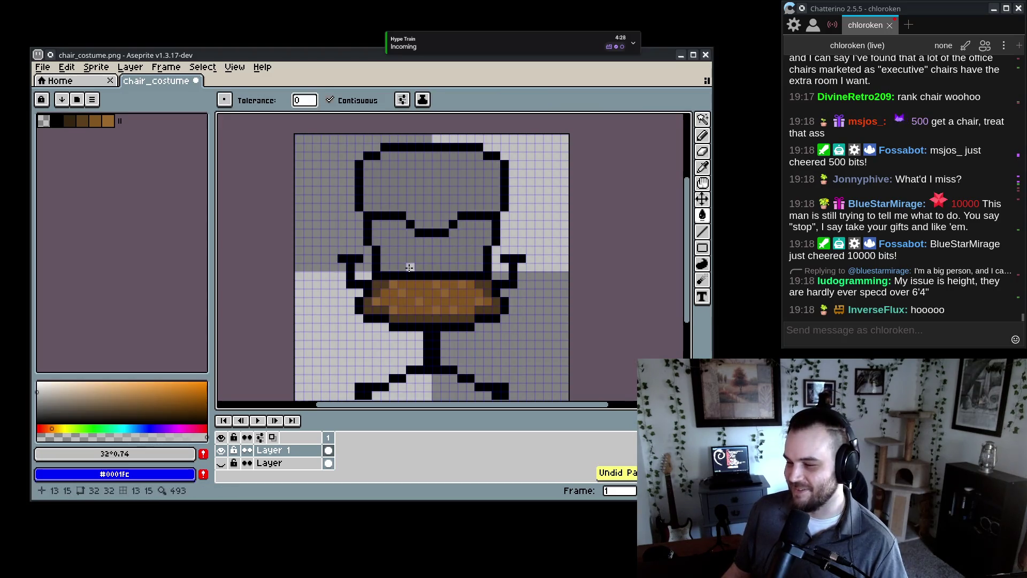
# - Sample black #000000 from the chair's outline as the drawing colour
pyautogui.scroll(5, 987, 270)
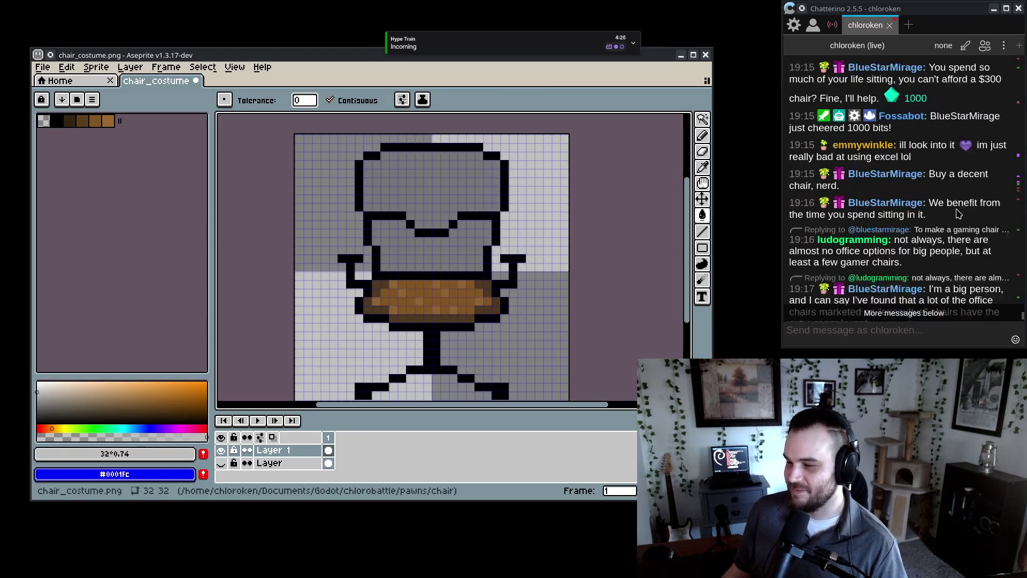
pyautogui.scroll(-10, 985, 279)
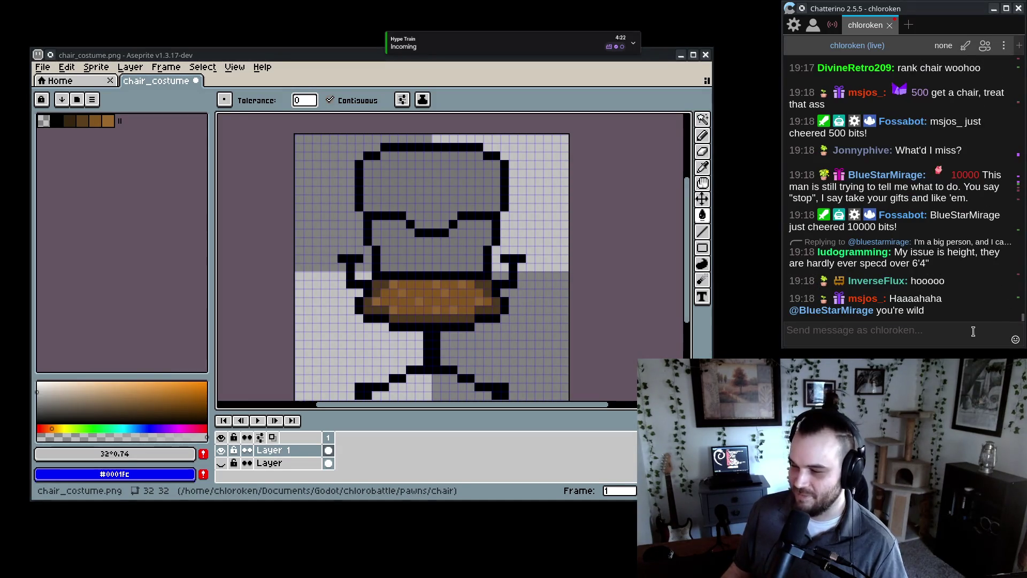
pyautogui.moveTo(828, 176)
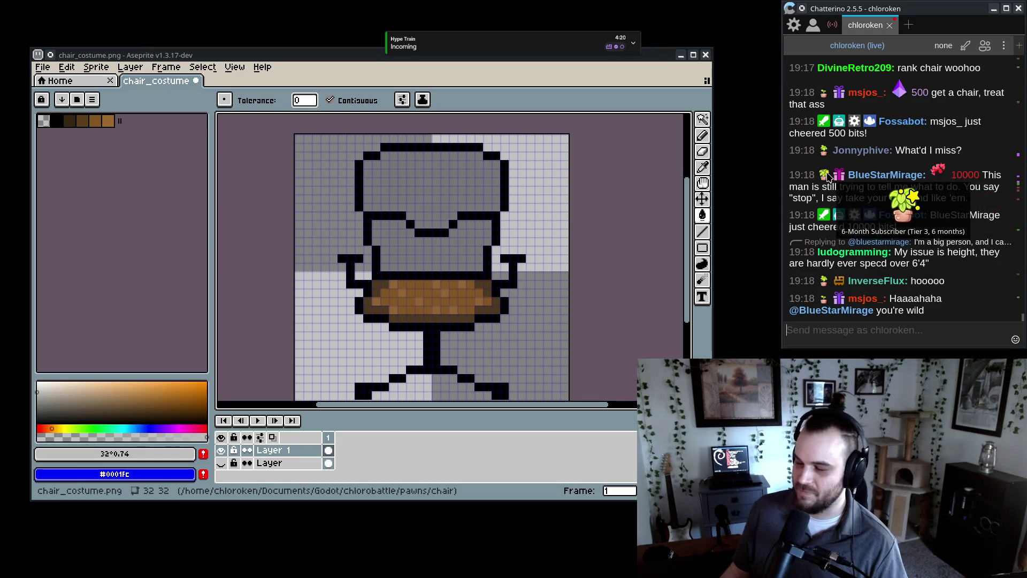
pyautogui.click(990, 333)
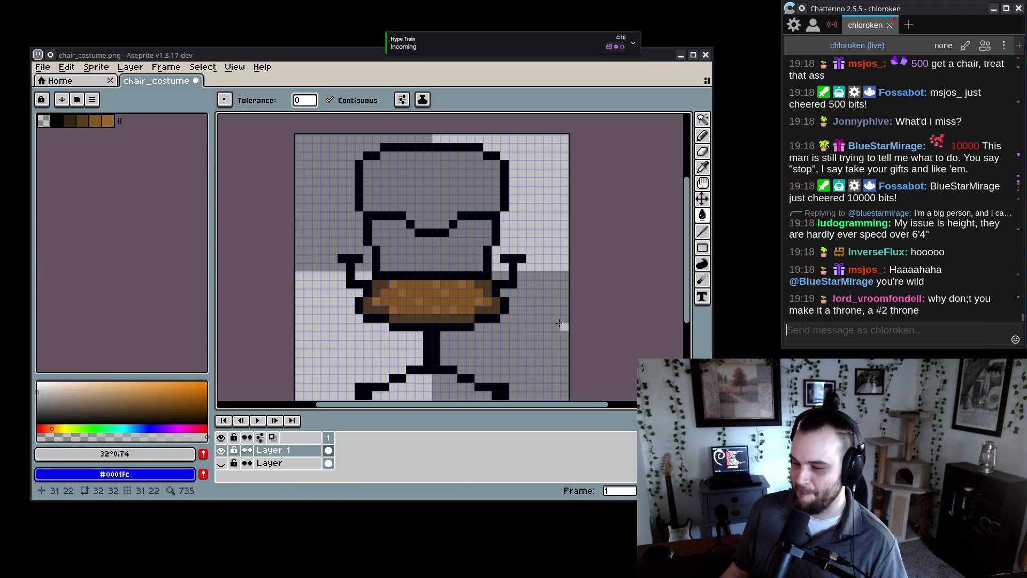
pyautogui.scroll(2, 497, 319)
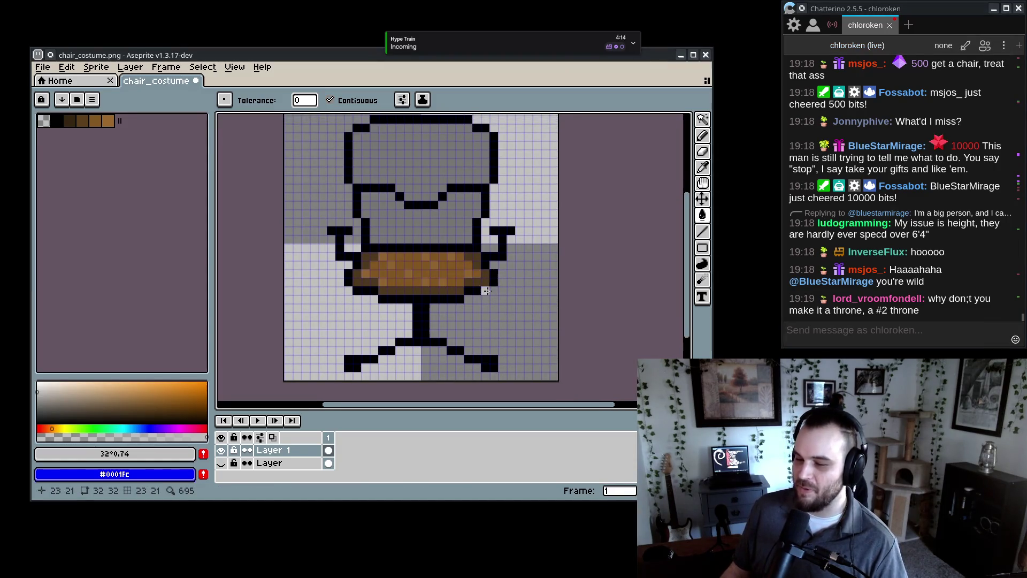
pyautogui.scroll(-2, 513, 321)
pyautogui.keyDown('alt'); pyautogui.click(425, 334); pyautogui.keyUp('alt')
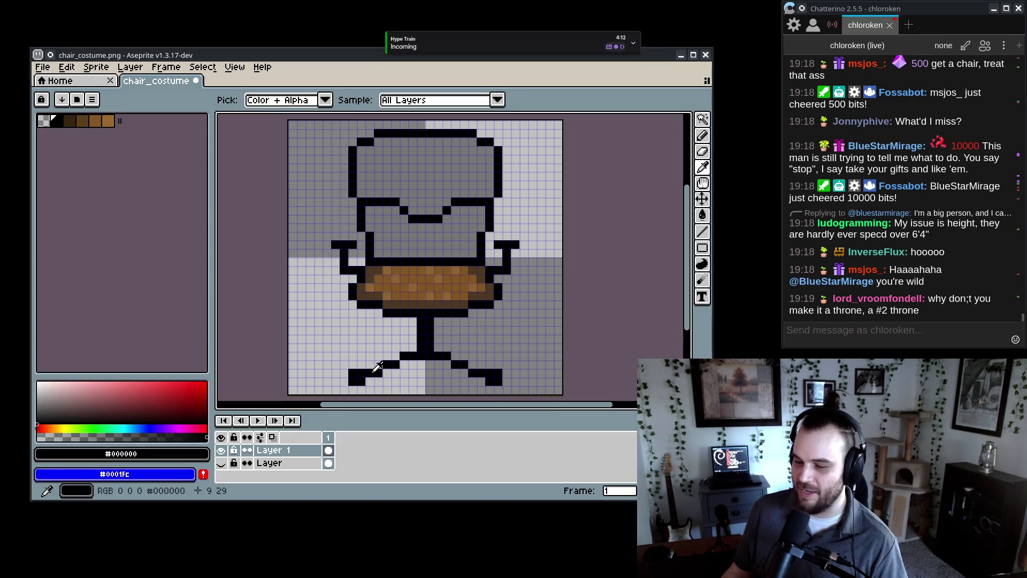
# - Pencil black blocks on both feet and a horizontal black row joining them
pyautogui.click(376, 349)
pyautogui.hotkey('ctrl', 'z')
pyautogui.press('b')
pyautogui.moveTo(371, 347); pyautogui.dragTo(378, 356)
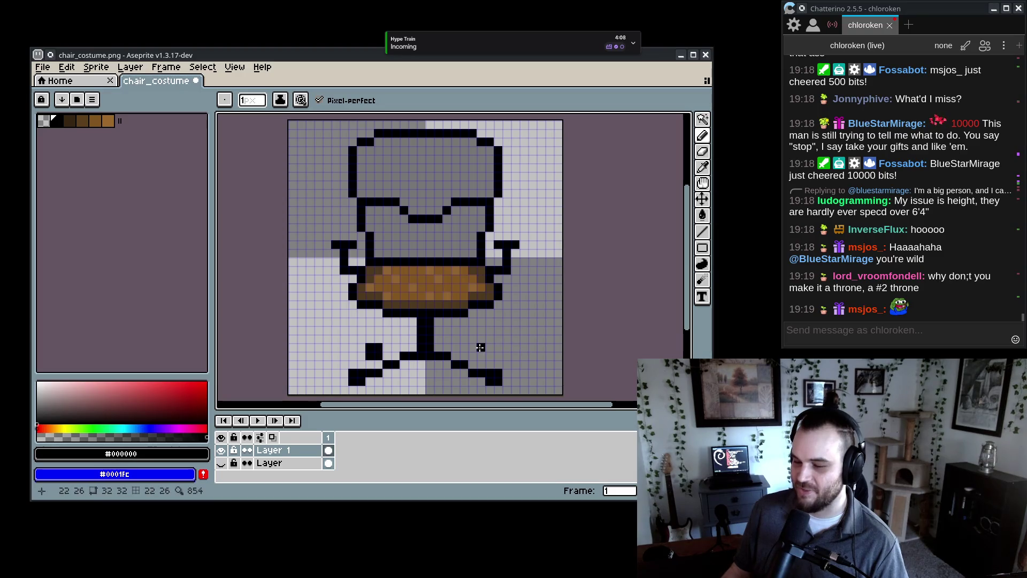
pyautogui.moveTo(472, 348); pyautogui.dragTo(481, 356)
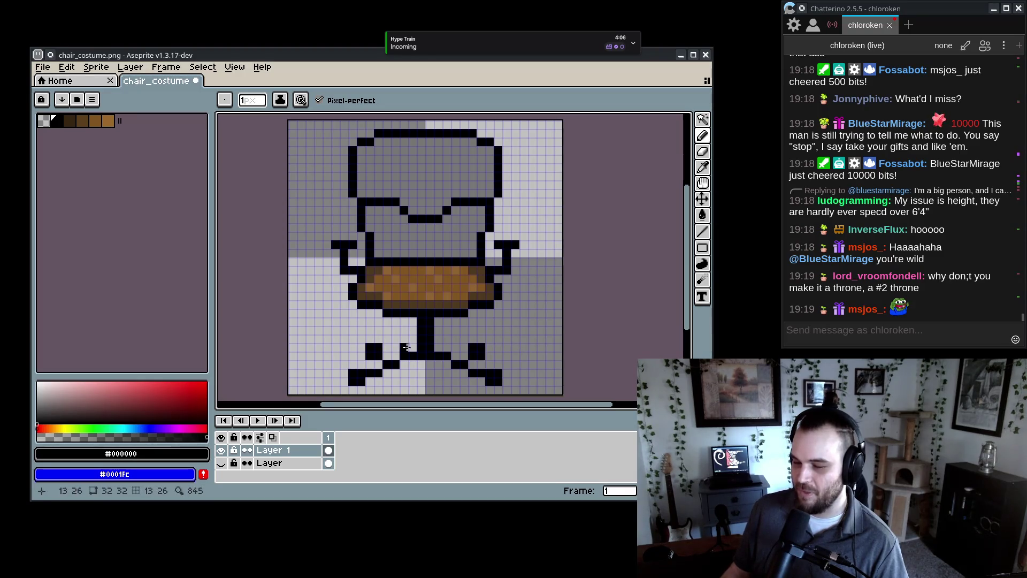
pyautogui.moveTo(387, 348); pyautogui.dragTo(463, 348)
pyautogui.scroll(-1, 413, 375)
pyautogui.scroll(-2, 415, 378)
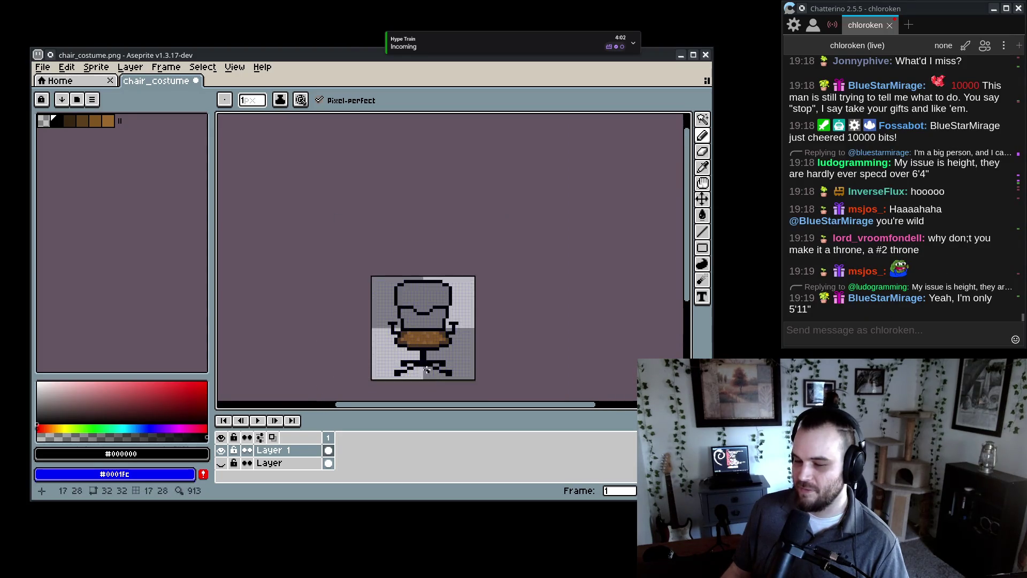
pyautogui.scroll(3, 417, 383)
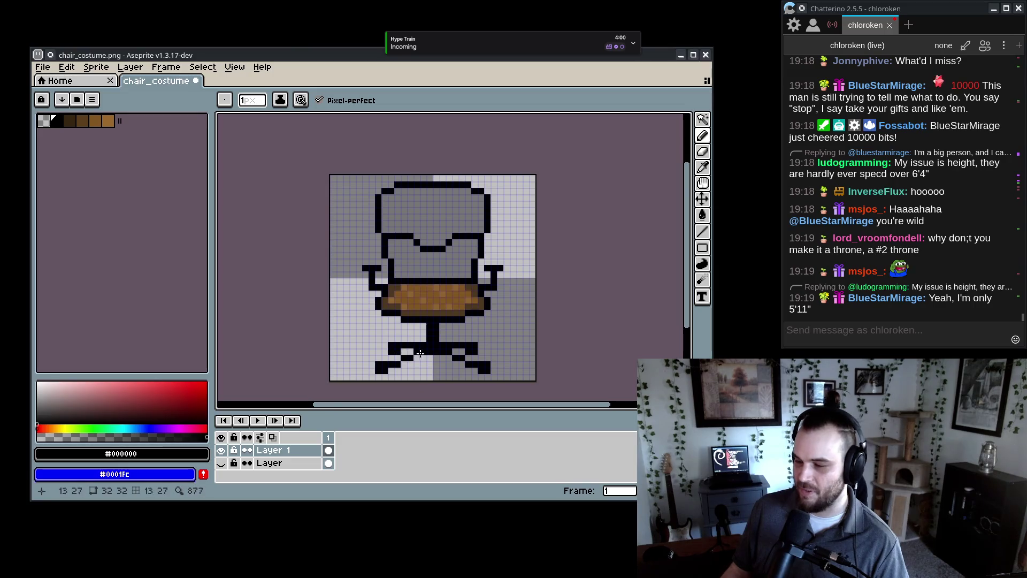
pyautogui.scroll(3, 499, 308)
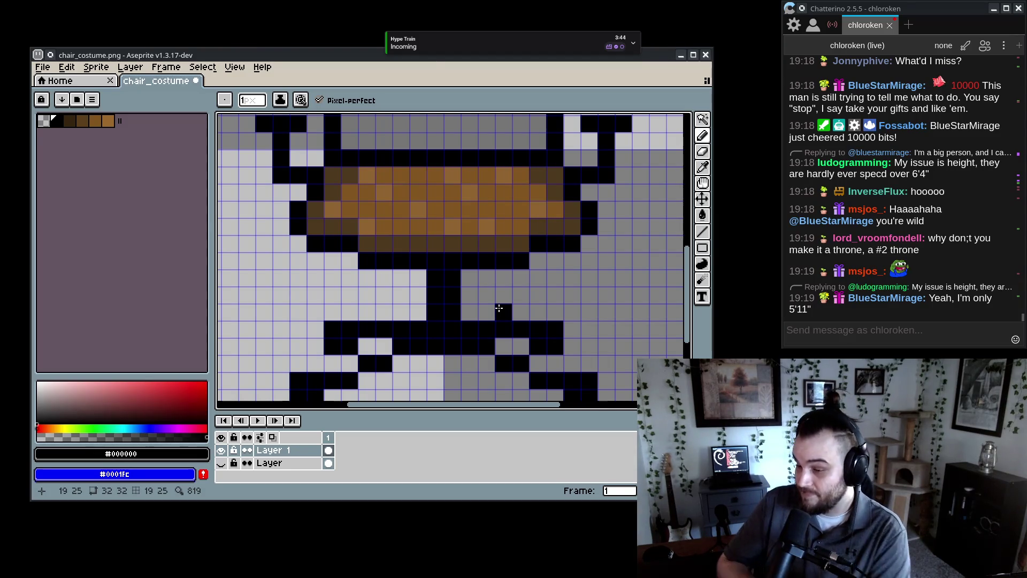
pyautogui.scroll(-4, 484, 300)
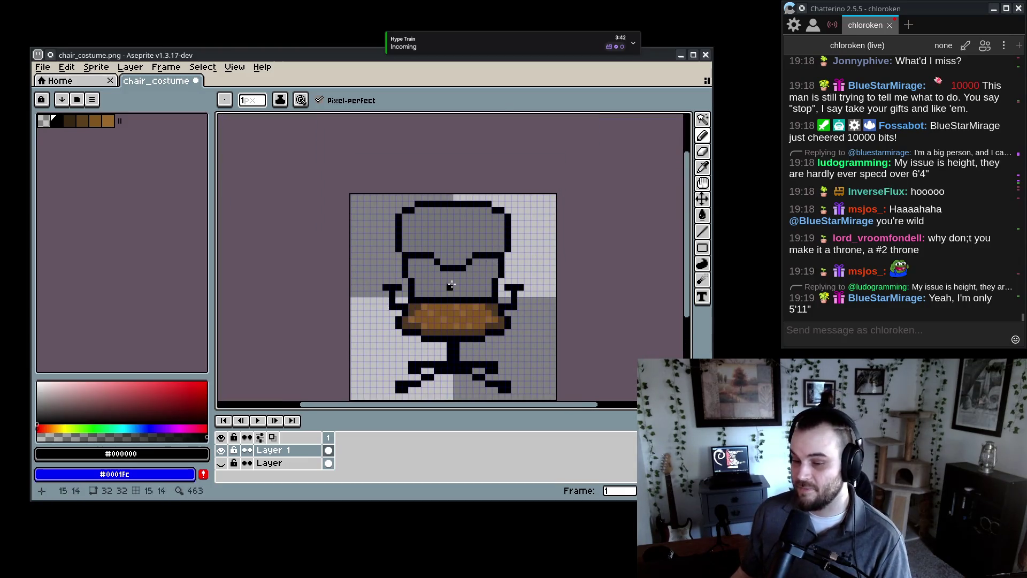
# - Erase the stray black pixel at cell 23,12 on the chair back's right side
pyautogui.keyDown('alt'); pyautogui.click(435, 273); pyautogui.keyUp('alt')
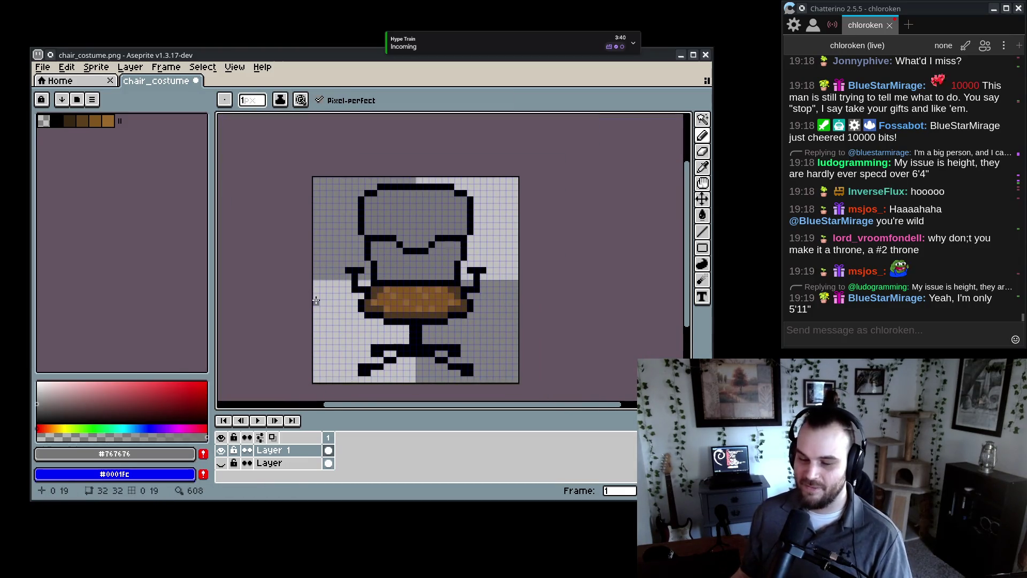
pyautogui.scroll(-5, 315, 301)
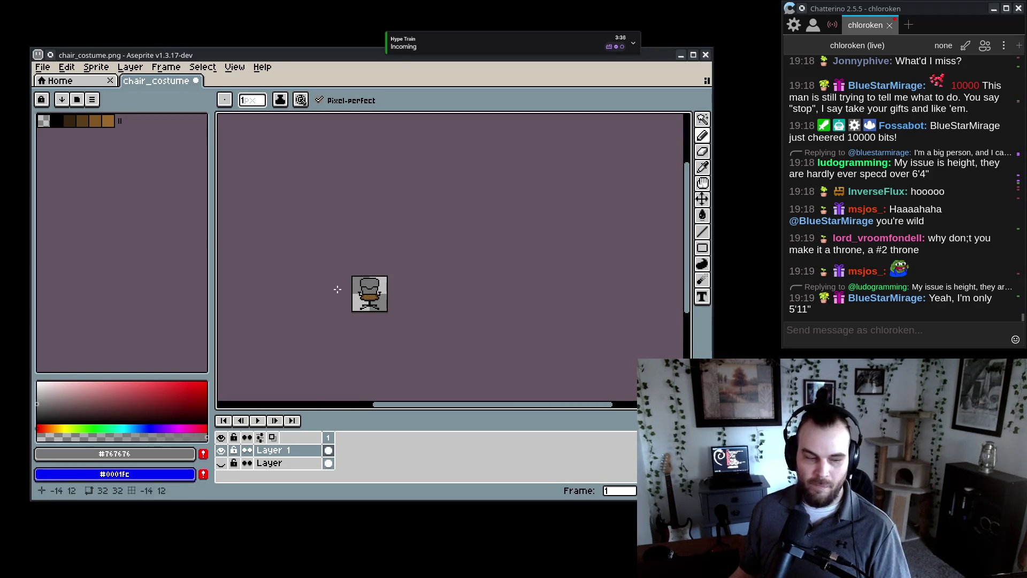
pyautogui.scroll(5, 355, 284)
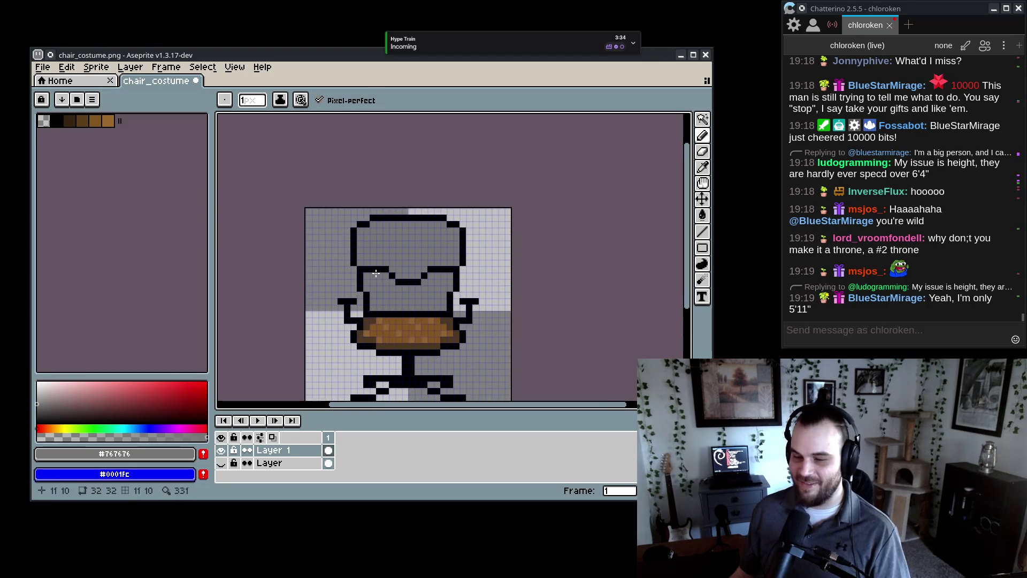
pyautogui.press('e')
pyautogui.click(456, 288)
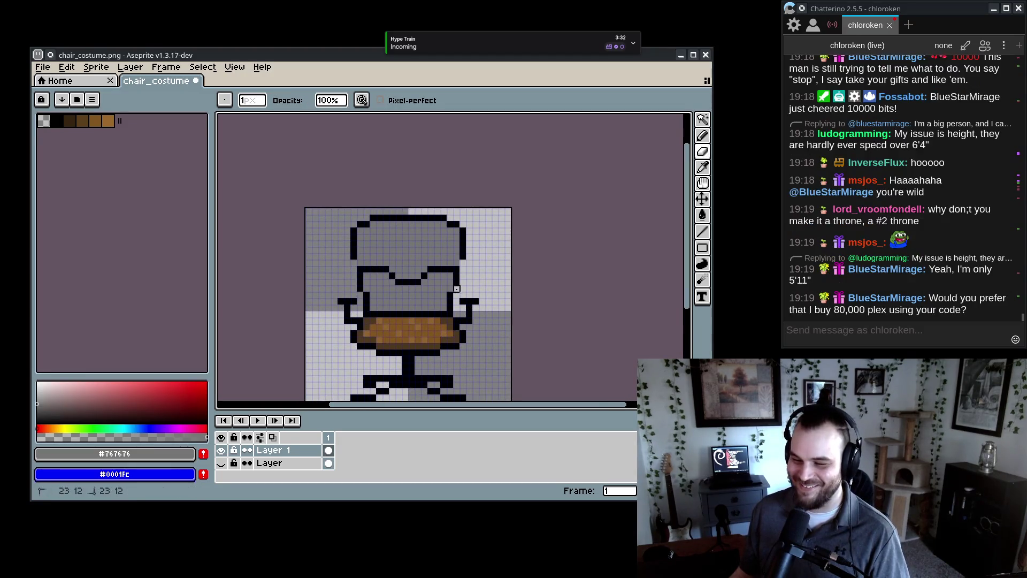
pyautogui.keyDown('alt'); pyautogui.click(362, 286); pyautogui.keyUp('alt')
pyautogui.press('b')
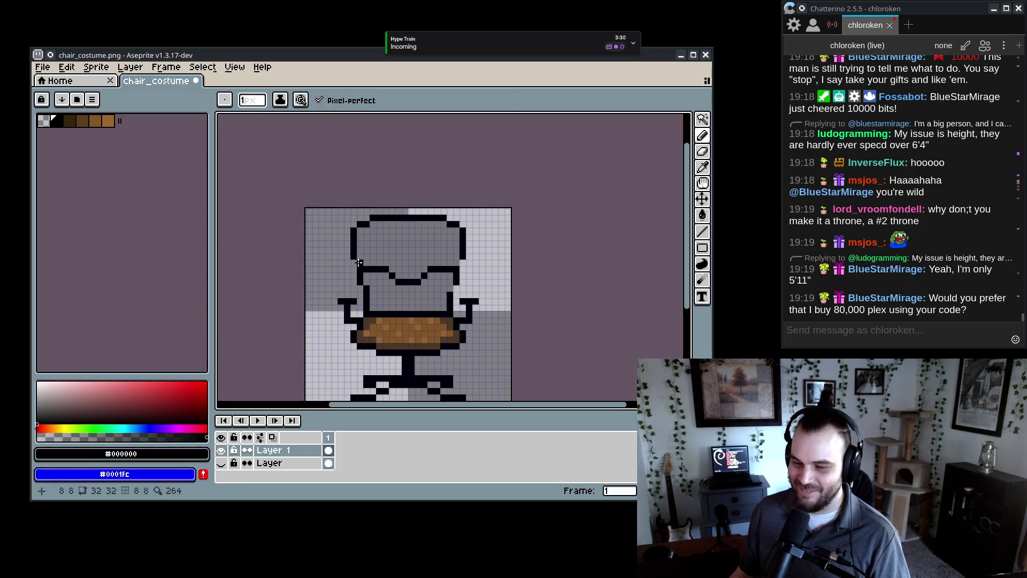
# - Set the drawing colour to dark grey (0° 0.23)
pyautogui.scroll(3, 455, 327)
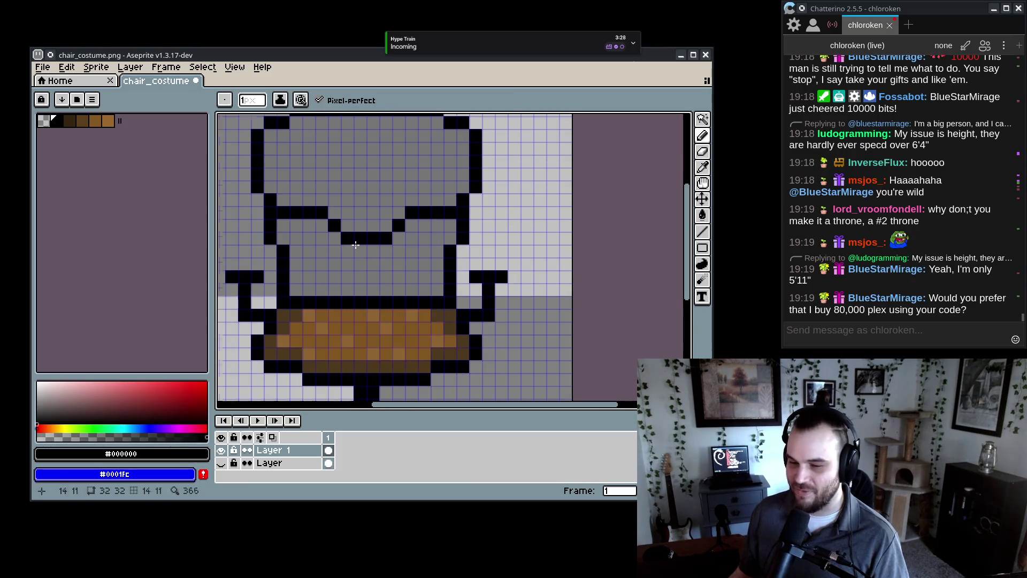
pyautogui.keyDown('alt'); pyautogui.click(356, 206); pyautogui.keyUp('alt')
pyautogui.click(40, 407)
# - Fill the chair back dark grey and add a light-grey highlight pixel on the upper back
pyautogui.press('g')
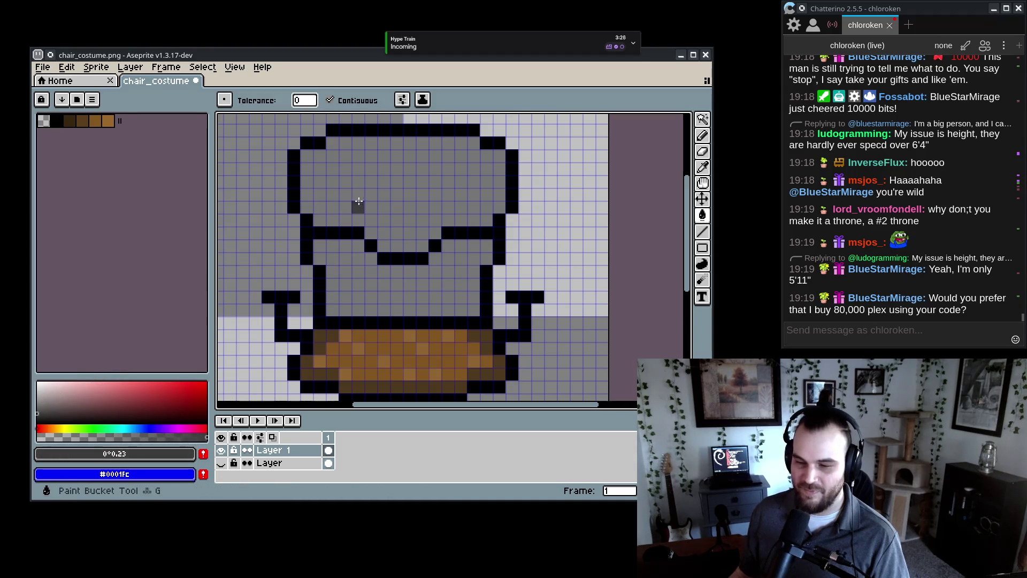
pyautogui.click(355, 201)
pyautogui.click(345, 302)
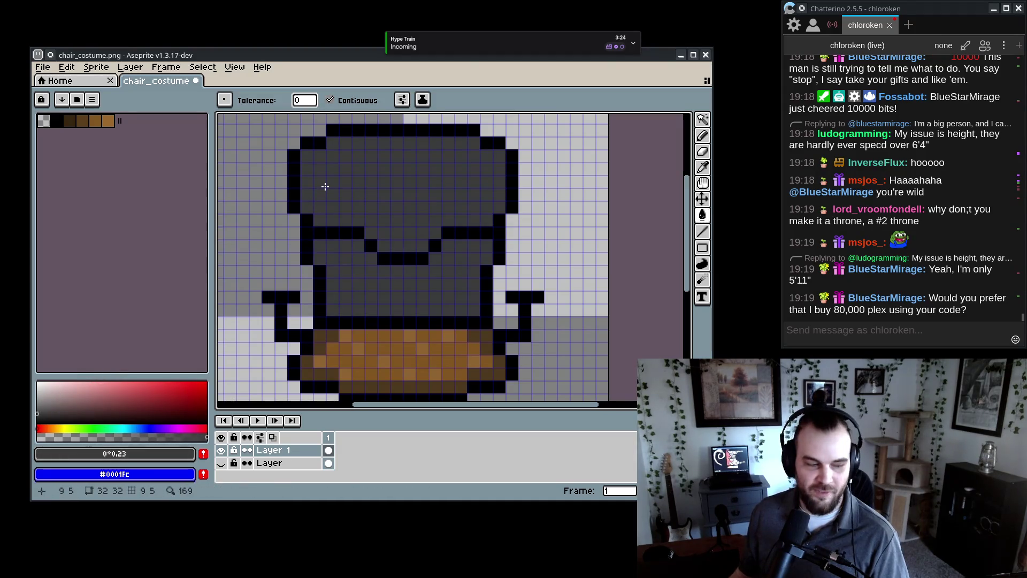
pyautogui.press('w')
pyautogui.click(37, 402)
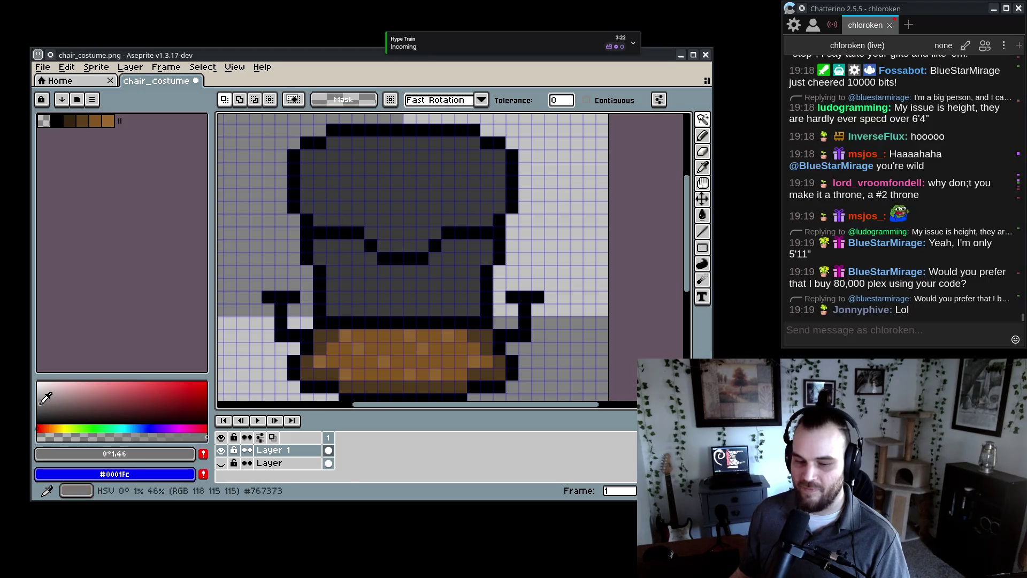
pyautogui.press('g')
pyautogui.click(326, 167)
pyautogui.hotkey('ctrl', 'z')
pyautogui.press('b')
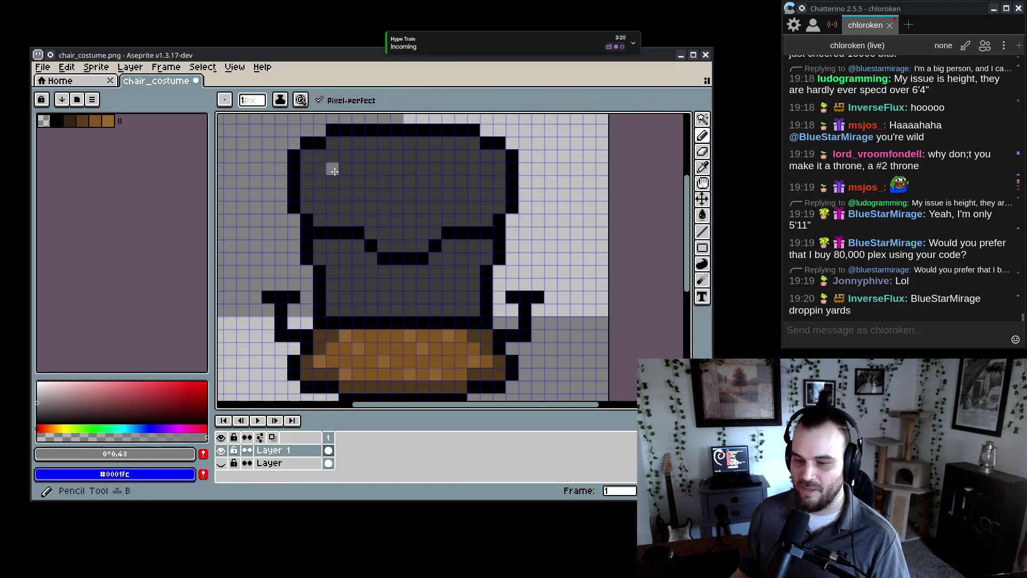
pyautogui.hotkey('ctrl', 'z')
pyautogui.click(344, 185)
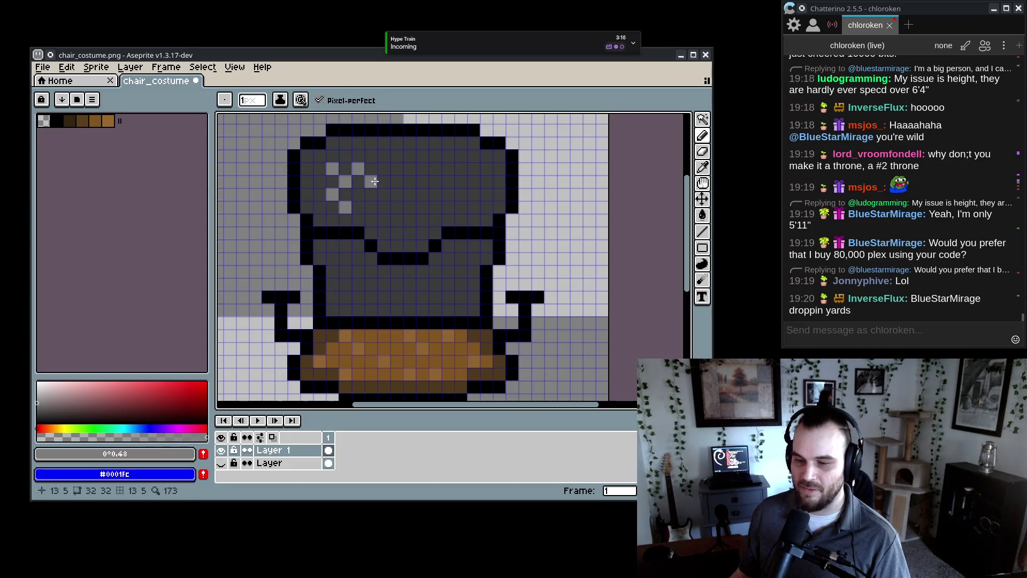
# - Draw diagonal checker lines across the upper chair back with the Line tool
pyautogui.click(702, 231)
pyautogui.moveTo(345, 156); pyautogui.dragTo(424, 235)
pyautogui.moveTo(322, 156); pyautogui.dragTo(406, 242)
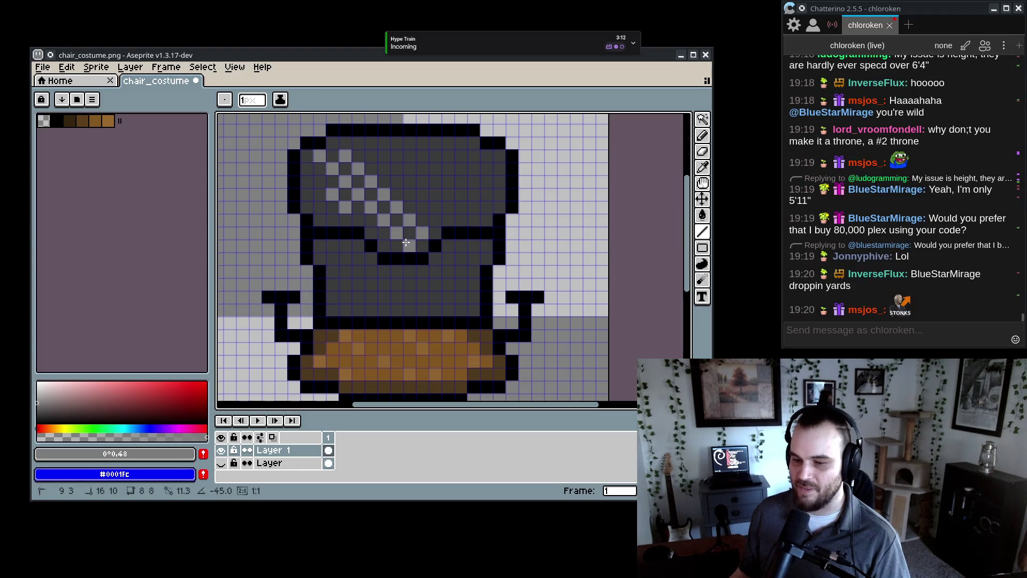
pyautogui.moveTo(306, 169); pyautogui.dragTo(383, 246)
pyautogui.moveTo(307, 194); pyautogui.dragTo(332, 220)
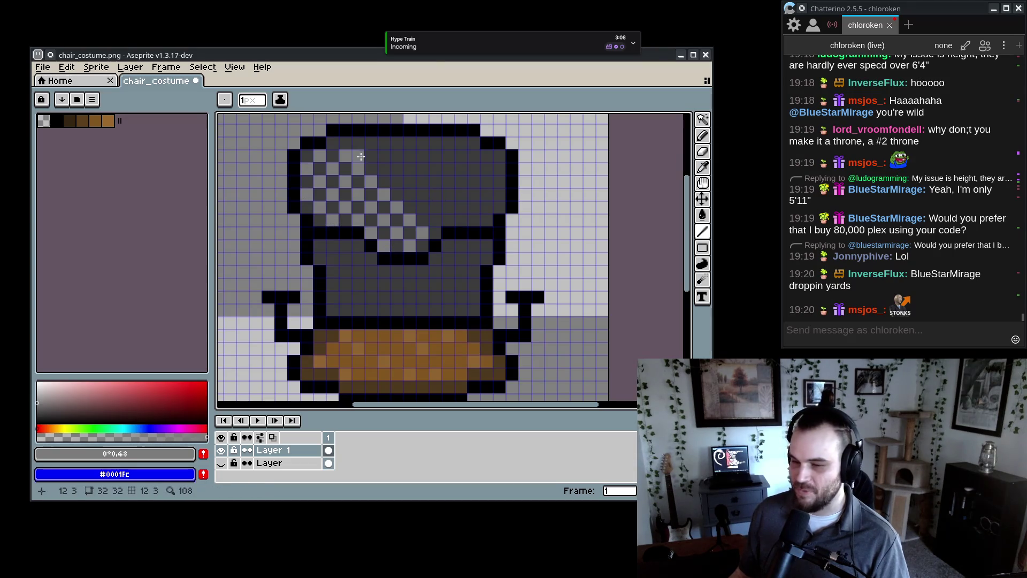
pyautogui.moveTo(359, 146)
pyautogui.mouseDown()
pyautogui.moveTo(454, 225)
pyautogui.moveTo(417, 155)
pyautogui.moveTo(488, 219)
pyautogui.mouseUp()
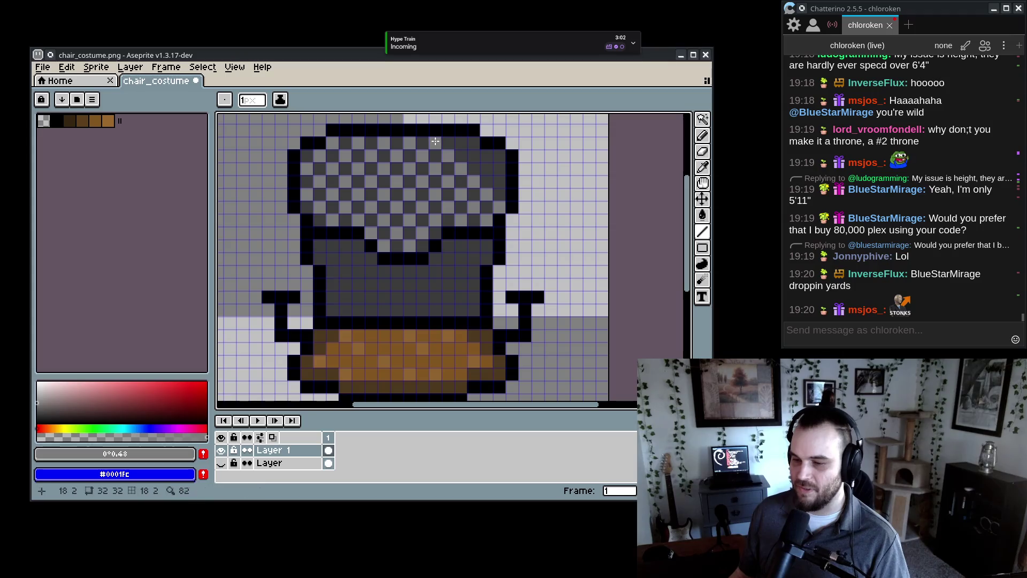
pyautogui.moveTo(466, 145); pyautogui.dragTo(504, 183)
pyautogui.scroll(-5, 535, 214)
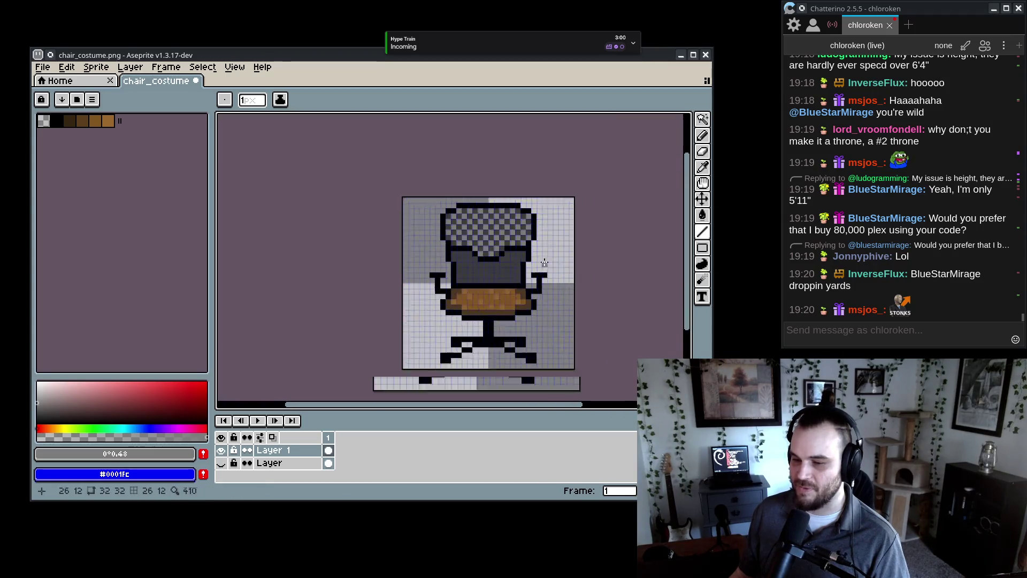
# - Draw diagonal checker lines across the lower chair back and its right side
pyautogui.scroll(8, 536, 314)
pyautogui.scroll(-3, 537, 313)
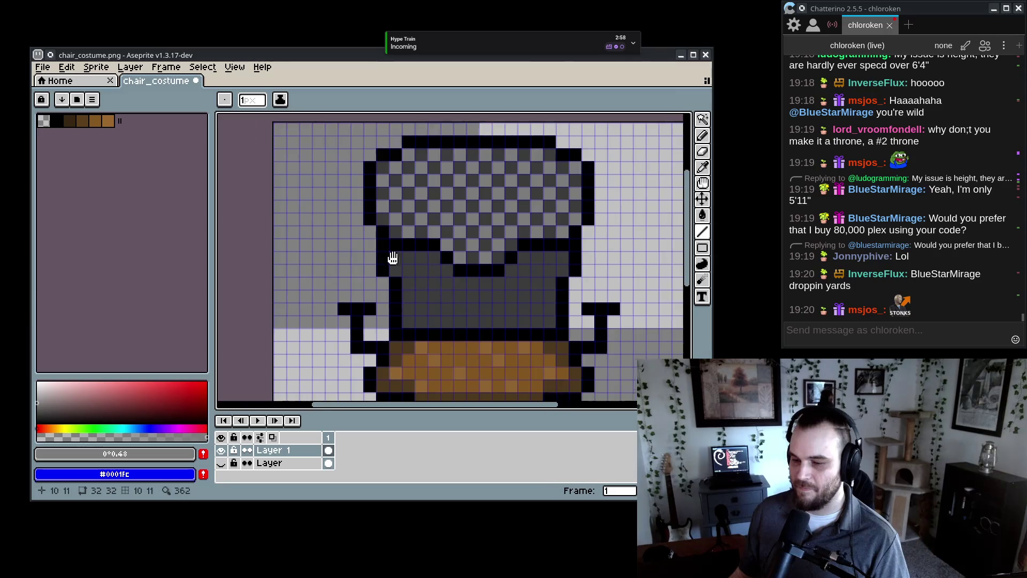
pyautogui.moveTo(342, 246)
pyautogui.mouseDown()
pyautogui.moveTo(394, 297)
pyautogui.moveTo(381, 297)
pyautogui.mouseUp()
pyautogui.moveTo(357, 232); pyautogui.dragTo(412, 293)
pyautogui.moveTo(397, 233)
pyautogui.mouseDown()
pyautogui.moveTo(465, 299)
pyautogui.moveTo(423, 254)
pyautogui.moveTo(493, 294)
pyautogui.mouseUp()
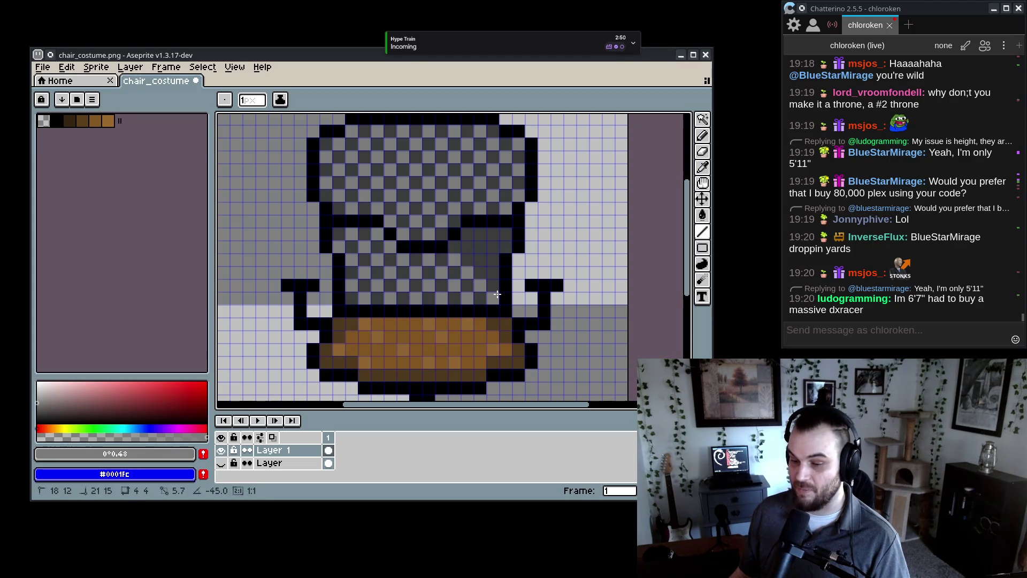
pyautogui.moveTo(480, 230); pyautogui.dragTo(502, 243)
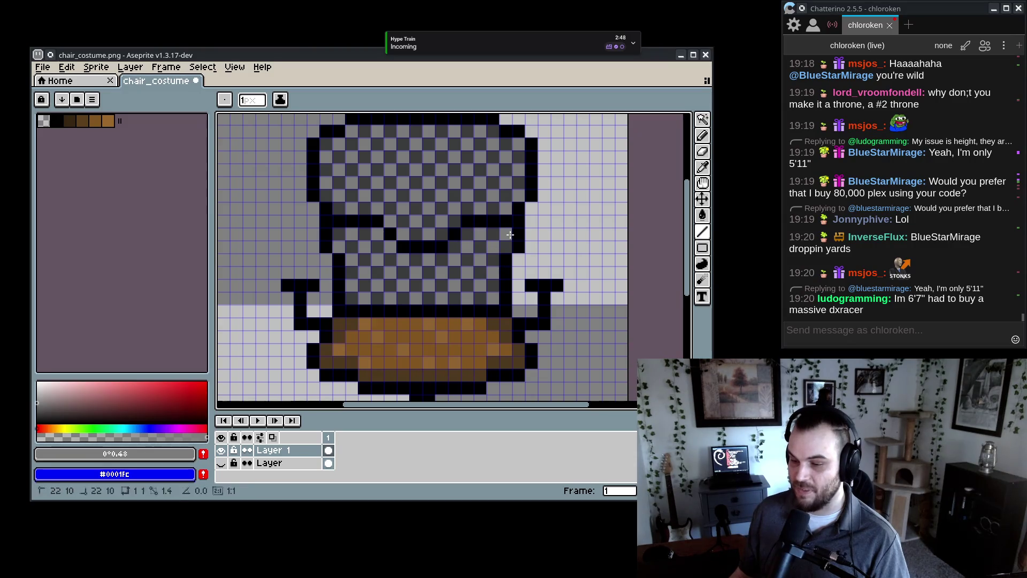
pyautogui.scroll(-7, 438, 299)
pyautogui.scroll(-1, 439, 299)
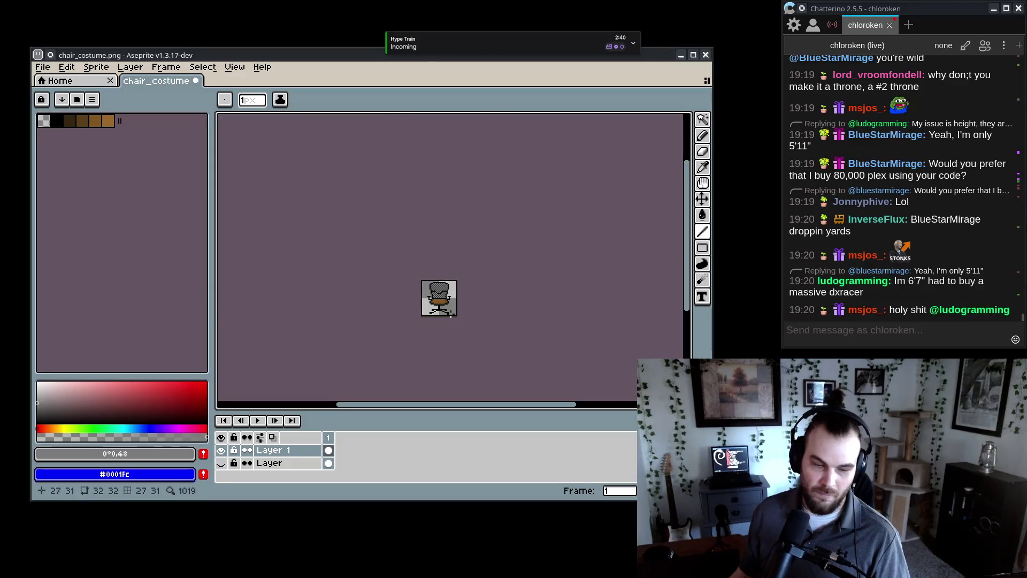
pyautogui.scroll(6, 460, 299)
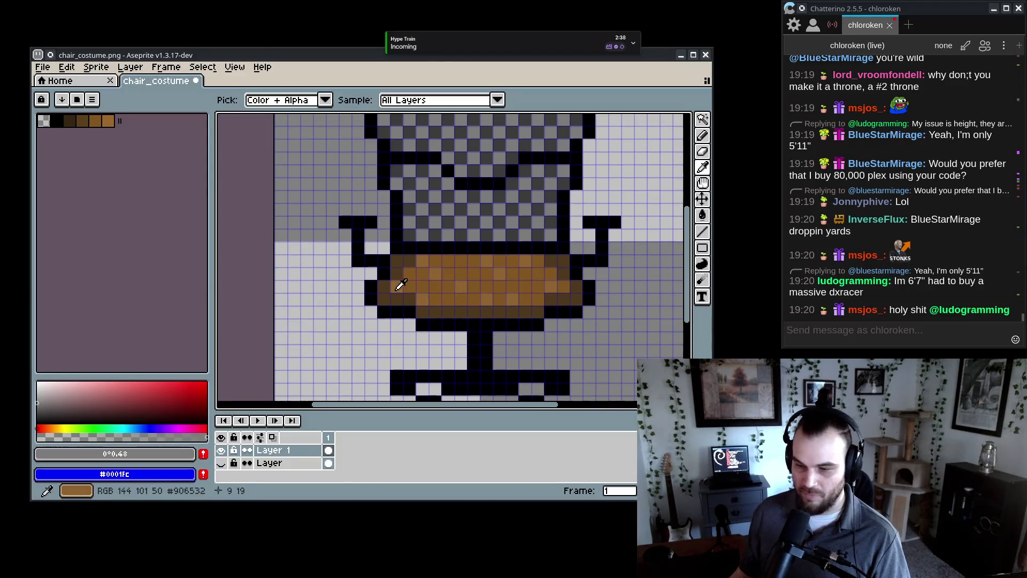
# - Pick dark brown #4c391c from the seat and paint the seat's four corner pixels
pyautogui.keyDown('alt'); pyautogui.click(394, 287); pyautogui.keyUp('alt')
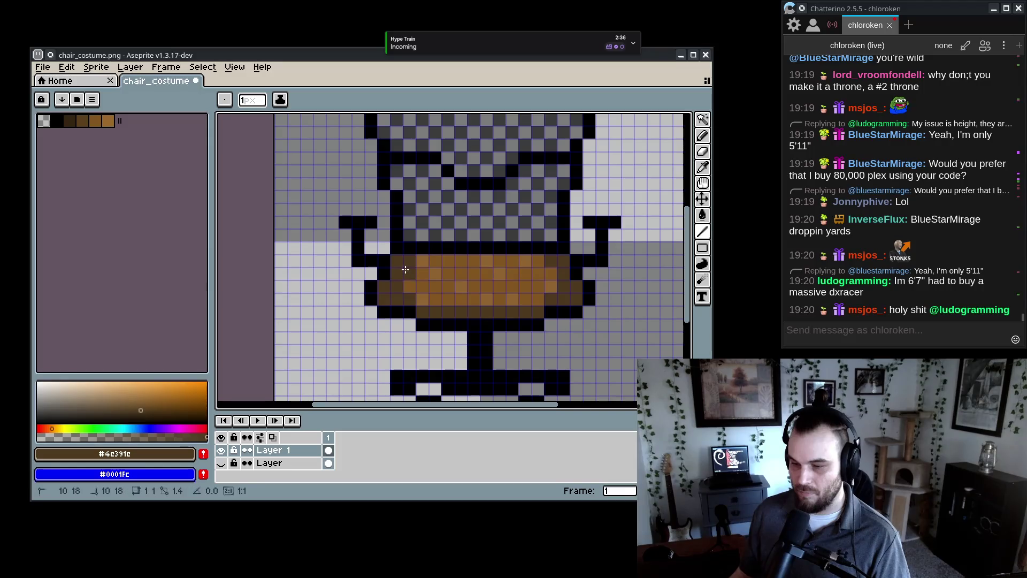
pyautogui.click(422, 260)
pyautogui.click(538, 261)
pyautogui.click(422, 300)
pyautogui.click(538, 299)
pyautogui.scroll(-5, 526, 320)
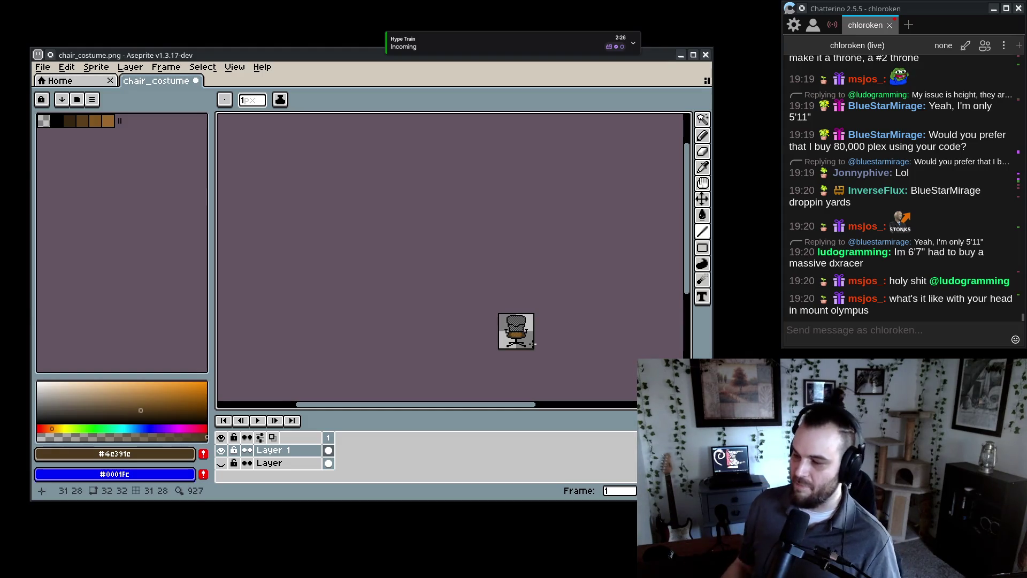
pyautogui.scroll(5, 553, 323)
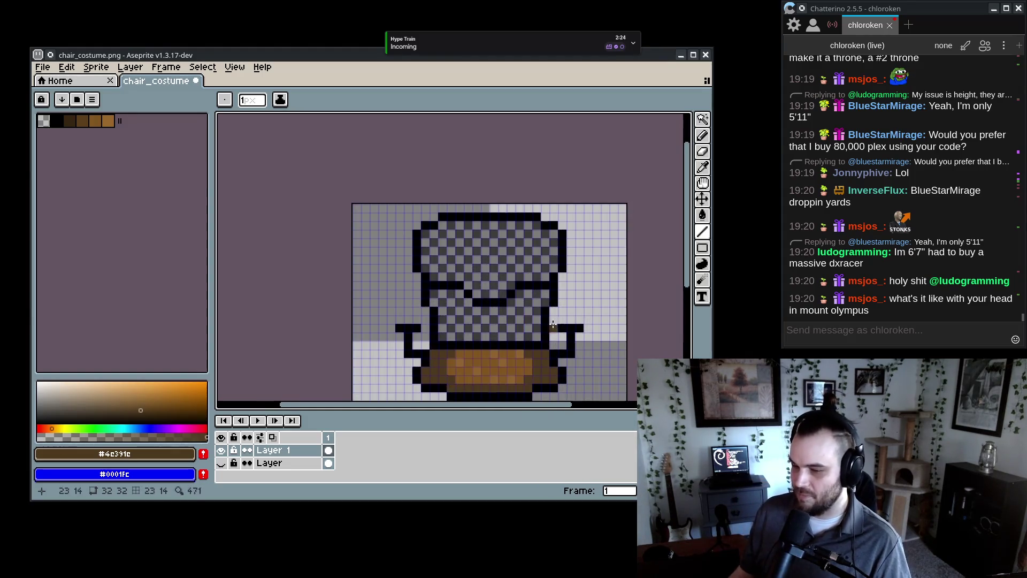
# - Select the left half of the chair back with Rectangular Marquee and shift it one pixel right
pyautogui.moveTo(553, 323); pyautogui.dragTo(533, 251)
pyautogui.click(702, 118)
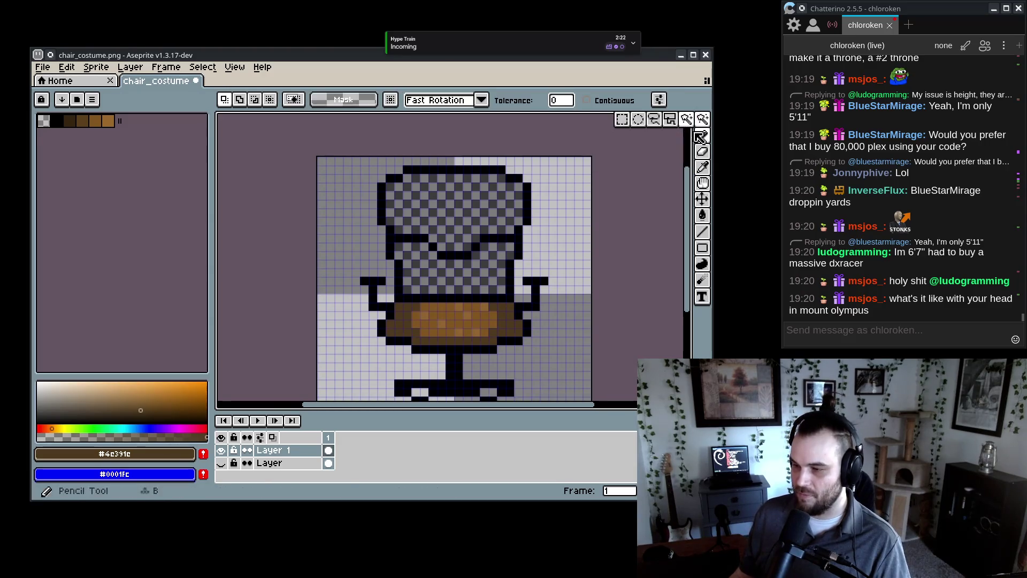
pyautogui.click(629, 121)
pyautogui.moveTo(382, 169)
pyautogui.mouseDown()
pyautogui.moveTo(471, 278)
pyautogui.moveTo(432, 255)
pyautogui.moveTo(382, 170)
pyautogui.mouseUp()
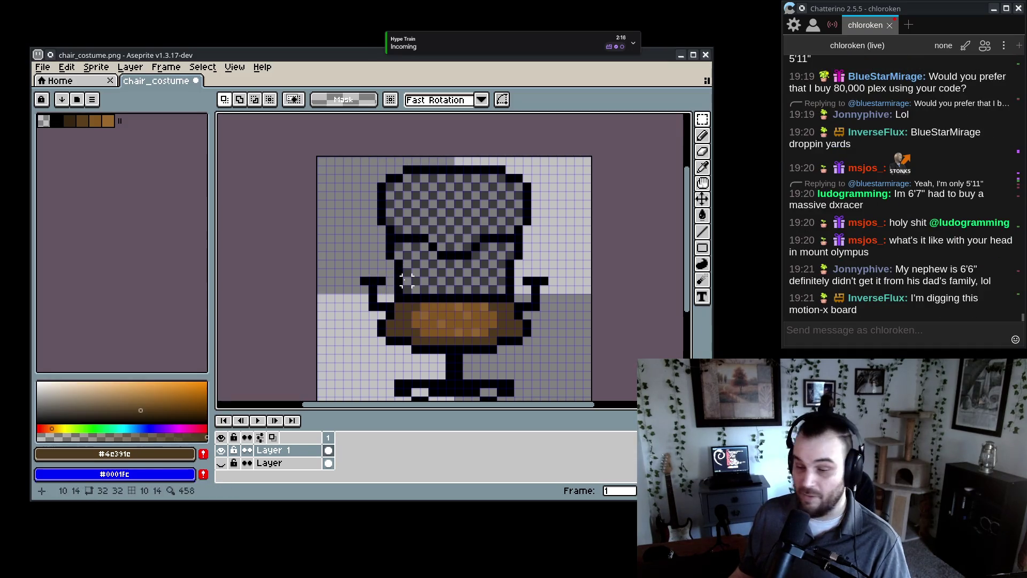
pyautogui.moveTo(519, 289)
pyautogui.mouseDown()
pyautogui.moveTo(459, 162)
pyautogui.moveTo(452, 177)
pyautogui.mouseUp()
pyautogui.moveTo(366, 175)
pyautogui.mouseDown()
pyautogui.moveTo(420, 251)
pyautogui.moveTo(416, 294)
pyautogui.moveTo(406, 291)
pyautogui.moveTo(357, 175)
pyautogui.moveTo(441, 289)
pyautogui.moveTo(422, 296)
pyautogui.moveTo(431, 296)
pyautogui.mouseUp()
pyautogui.hotkey('ctrl', 'a')
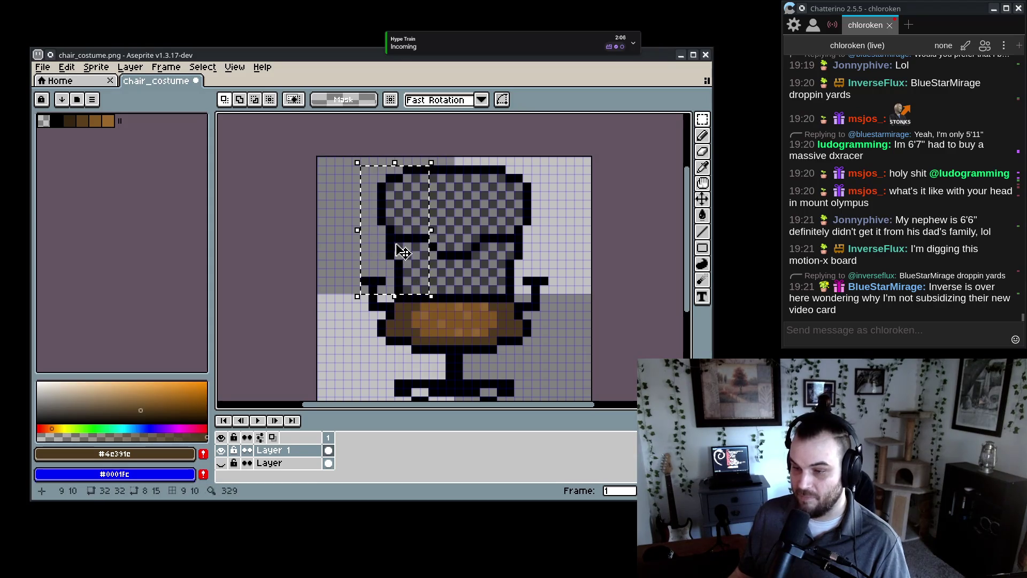
pyautogui.moveTo(346, 160)
pyautogui.mouseDown()
pyautogui.moveTo(359, 275)
pyautogui.moveTo(444, 295)
pyautogui.mouseUp()
pyautogui.moveTo(375, 235); pyautogui.dragTo(383, 236)
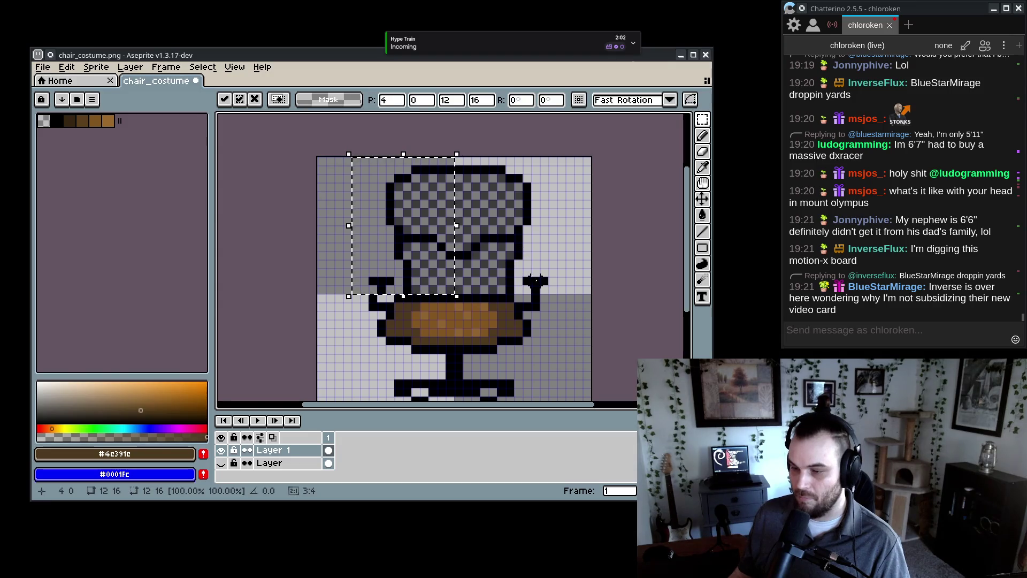
# - Select the right half of the chair back and shift it one pixel left
pyautogui.moveTo(578, 161); pyautogui.dragTo(459, 289)
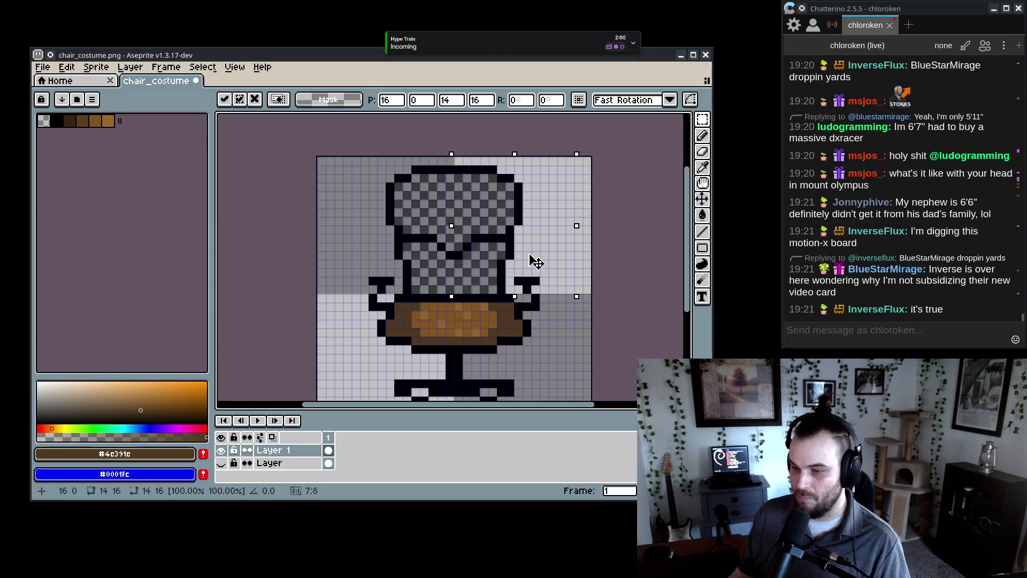
pyautogui.hotkey('ctrl', 'd')
pyautogui.press('e')
pyautogui.scroll(-7, 610, 334)
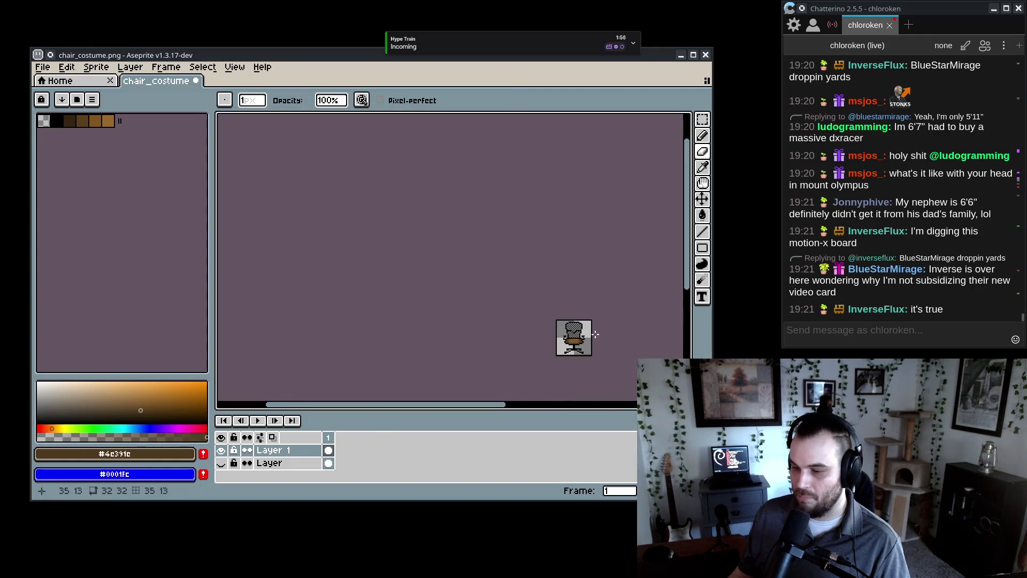
# - Pencil black outline pixels beside the narrowed chair back
pyautogui.scroll(8, 596, 334)
pyautogui.keyDown('alt'); pyautogui.click(409, 279); pyautogui.keyUp('alt')
pyautogui.press('b')
pyautogui.click(603, 284)
pyautogui.click(546, 280)
pyautogui.click(444, 281)
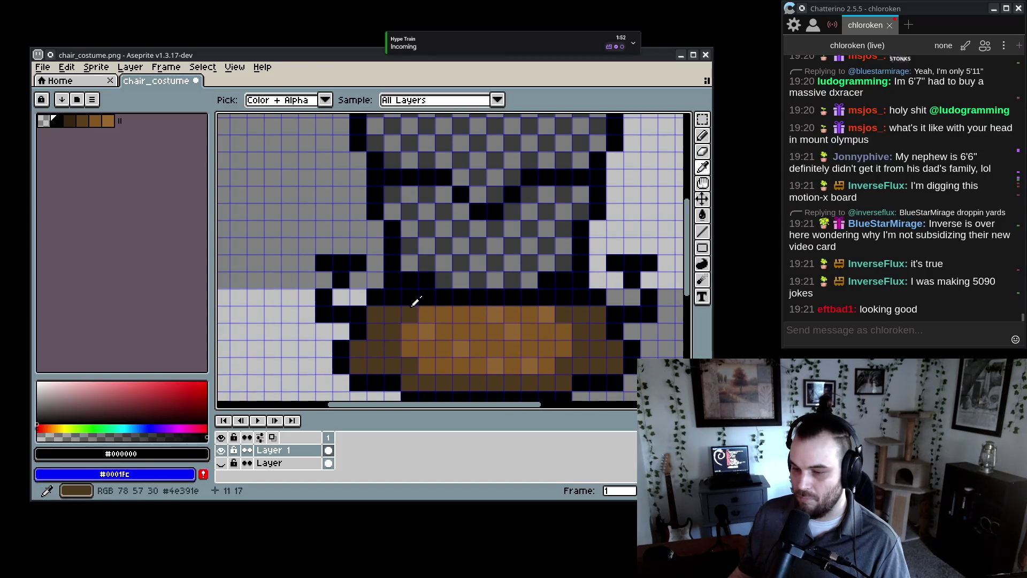
# - Repaint pixels along the seat's top edge dark brown, with one in medium brown #825621
pyautogui.keyDown('alt'); pyautogui.click(412, 310); pyautogui.keyUp('alt')
pyautogui.click(409, 298)
pyautogui.click(426, 297)
pyautogui.click(392, 297)
pyautogui.moveTo(546, 297); pyautogui.dragTo(581, 297)
pyautogui.press('alt')
pyautogui.keyDown('alt'); pyautogui.click(434, 305); pyautogui.keyUp('alt')
pyautogui.click(560, 314)
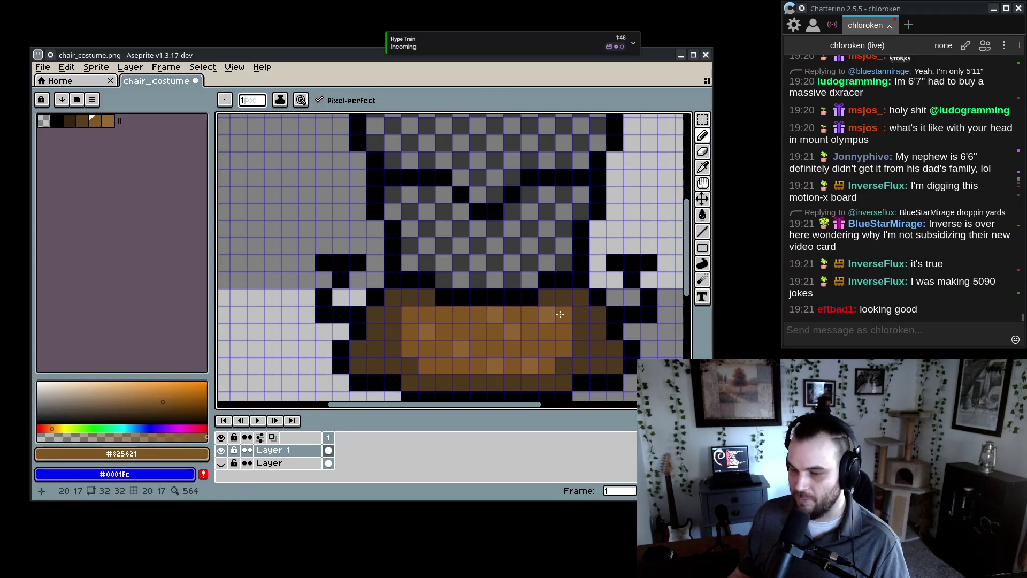
pyautogui.keyDown('alt'); pyautogui.click(402, 312); pyautogui.keyUp('alt')
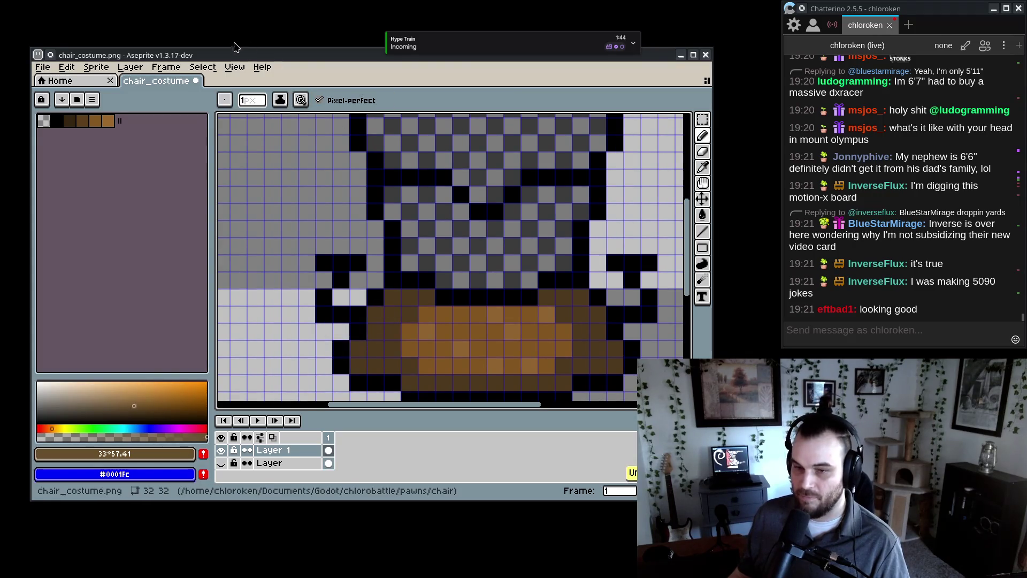
pyautogui.click(203, 70)
# - Set the grid size to 16 by 16 in the grid settings
pyautogui.press('Left')
pyautogui.press('Right')
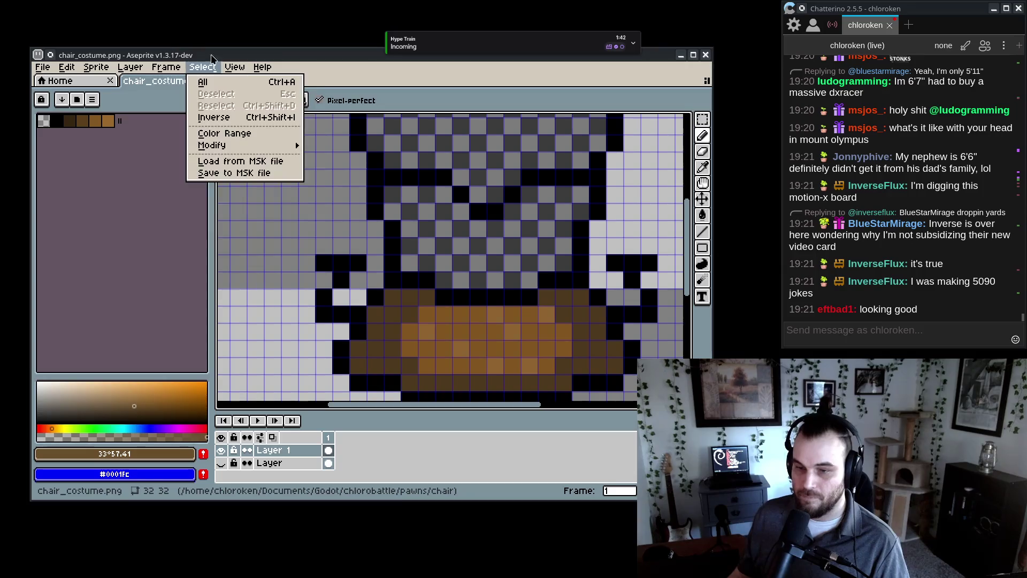
pyautogui.press('Right')
pyautogui.moveTo(242, 150)
pyautogui.click(401, 149)
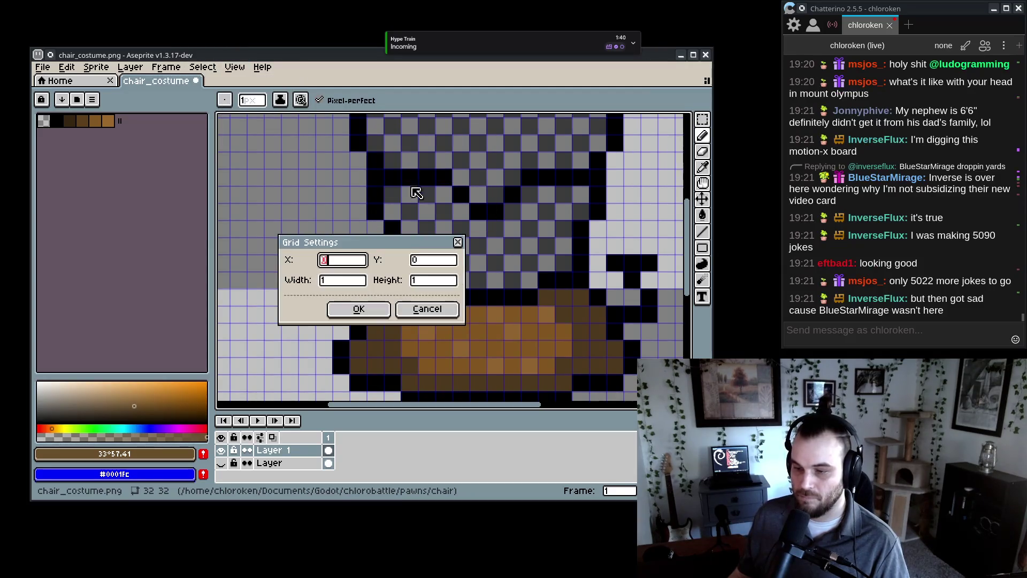
pyautogui.press('Tab')
pyautogui.write('16')
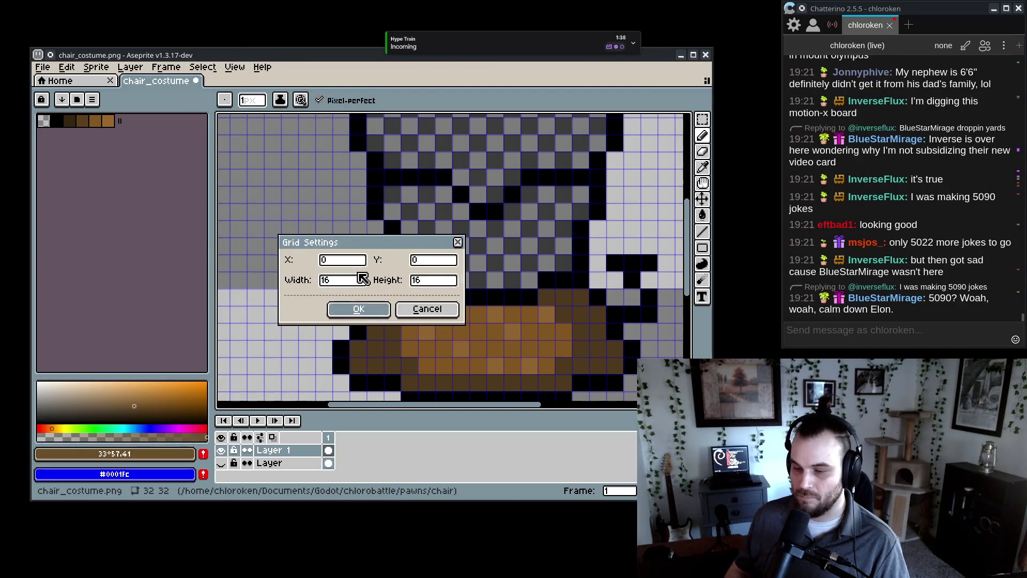
pyautogui.press('Return')
pyautogui.scroll(-4, 449, 277)
pyautogui.scroll(-2, 448, 278)
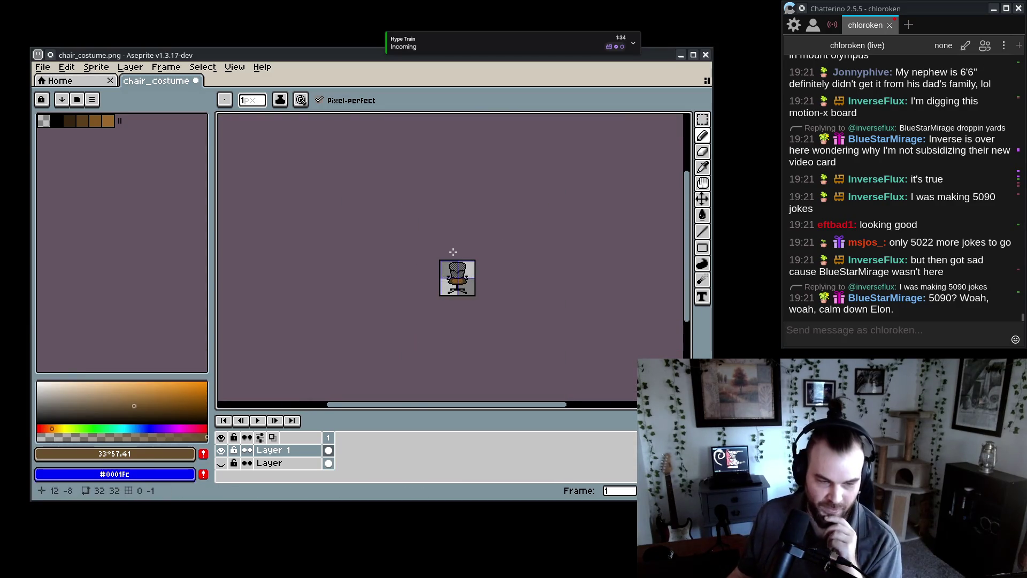
pyautogui.scroll(5, 464, 273)
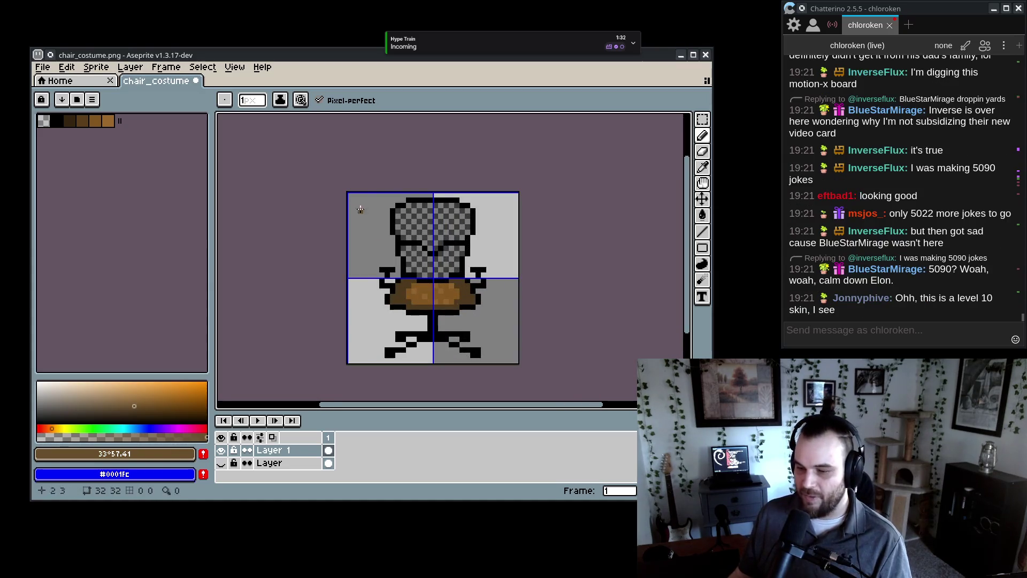
pyautogui.scroll(1, 405, 292)
# - Outline the seat's left and top edges in the darker seat brown
pyautogui.press('i')
pyautogui.press('b')
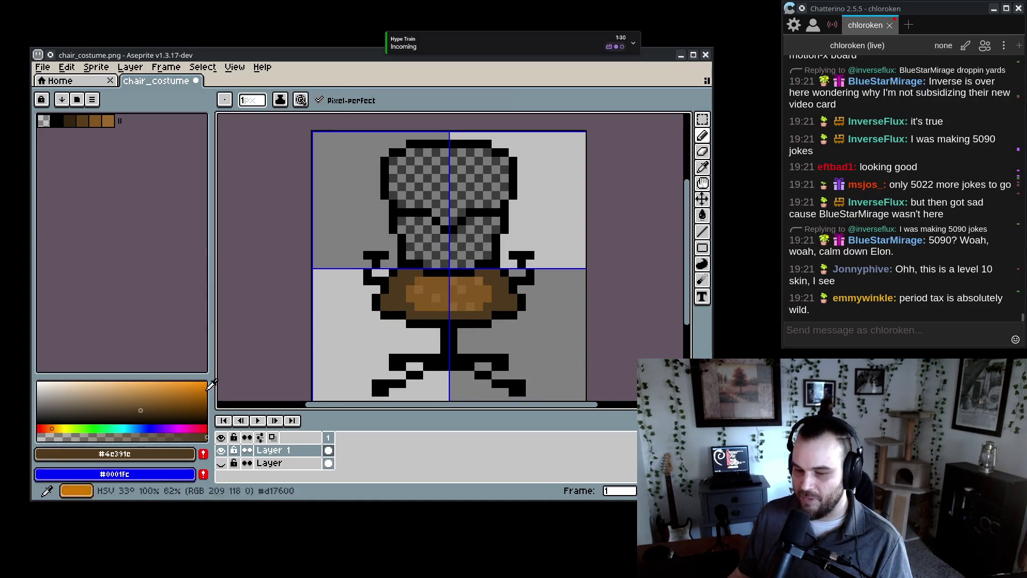
pyautogui.click(414, 298)
pyautogui.moveTo(383, 305)
pyautogui.mouseDown()
pyautogui.moveTo(402, 273)
pyautogui.moveTo(500, 272)
pyautogui.mouseUp()
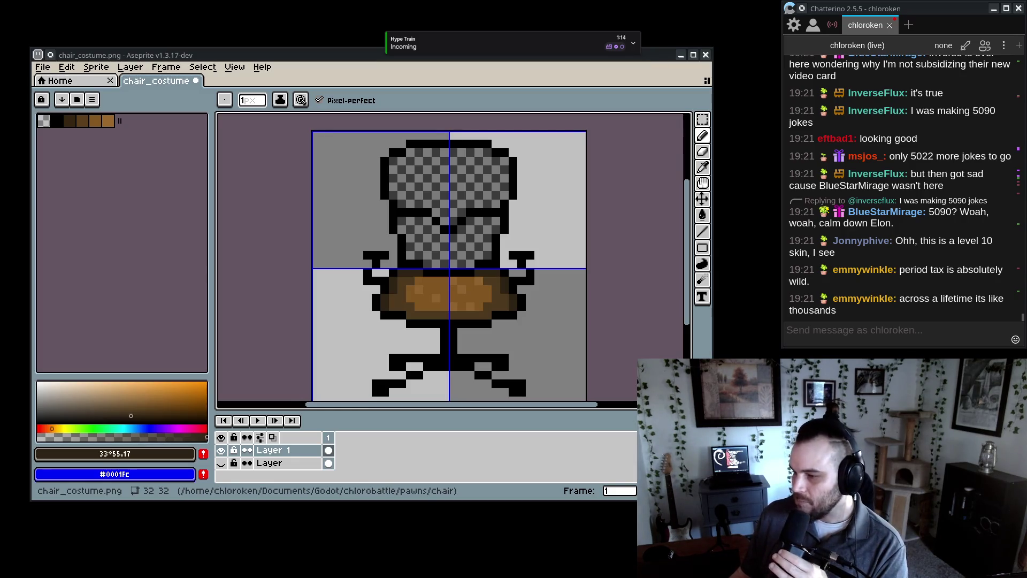
pyautogui.scroll(-8, 339, 234)
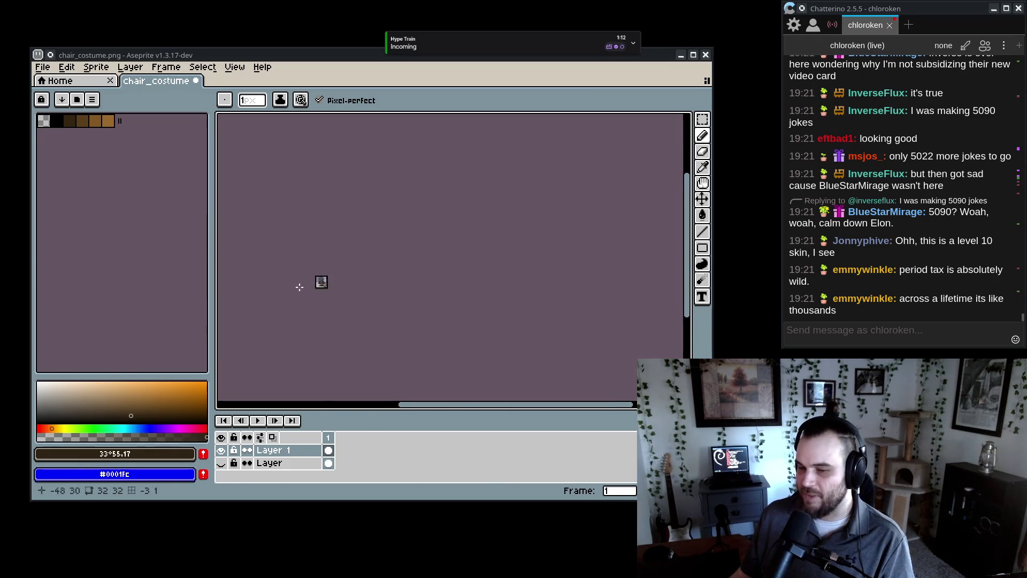
pyautogui.scroll(3, 299, 291)
pyautogui.scroll(2, 300, 273)
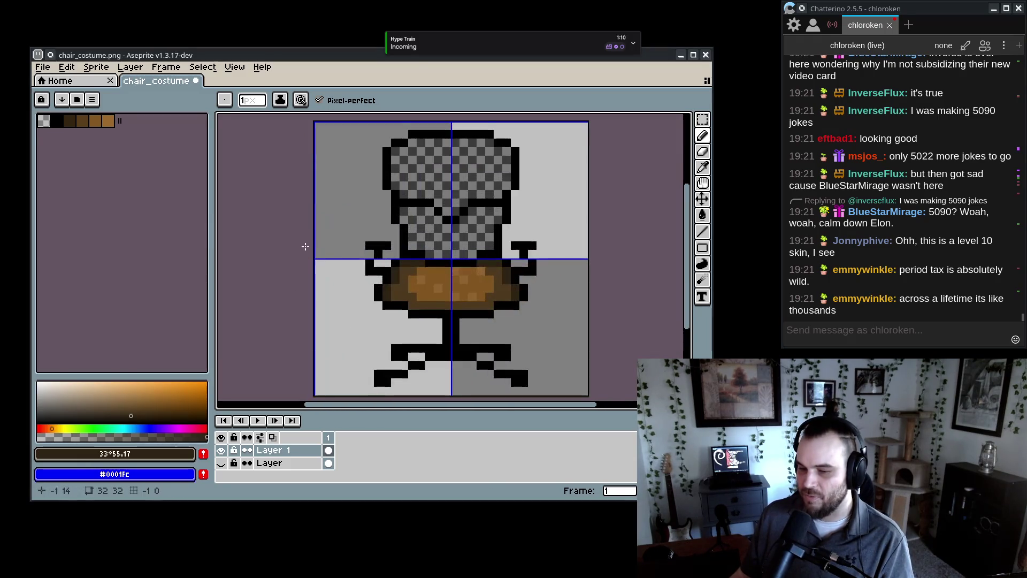
# - Select the right armrest with Rectangular Marquee and move it one pixel right
pyautogui.press('w')
pyautogui.click(378, 270)
pyautogui.hotkey('ctrl', 'z')
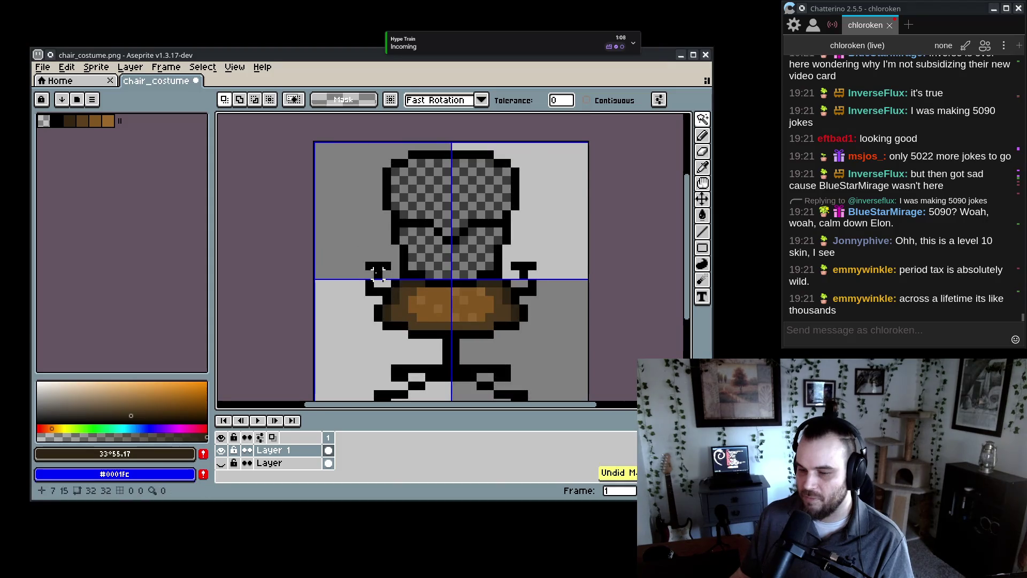
pyautogui.press('m')
pyautogui.moveTo(348, 253); pyautogui.dragTo(383, 279)
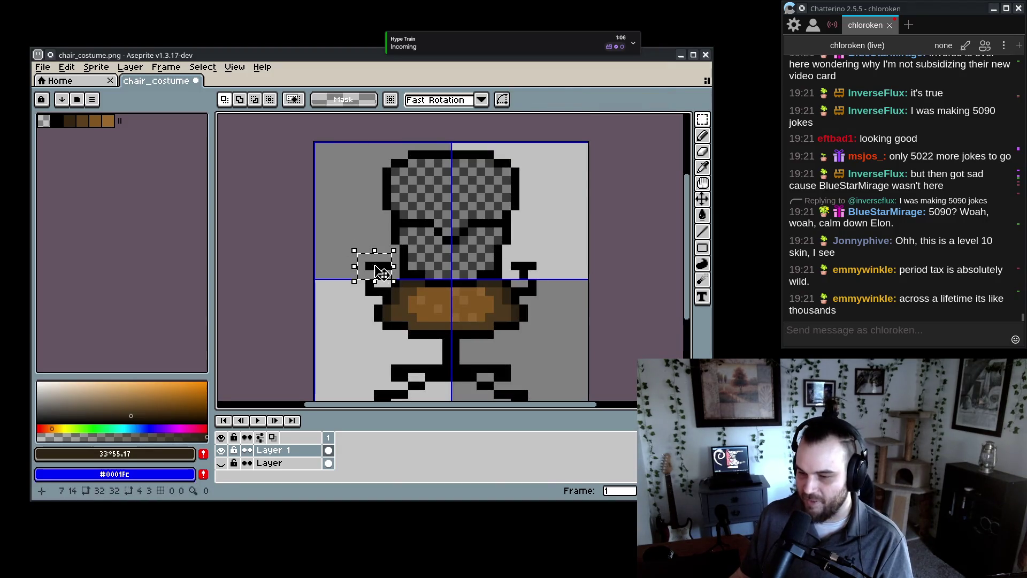
pyautogui.click(374, 270)
pyautogui.moveTo(512, 260)
pyautogui.mouseDown()
pyautogui.moveTo(554, 277)
pyautogui.moveTo(539, 267)
pyautogui.mouseUp()
pyautogui.click(600, 309)
pyautogui.scroll(-5, 588, 348)
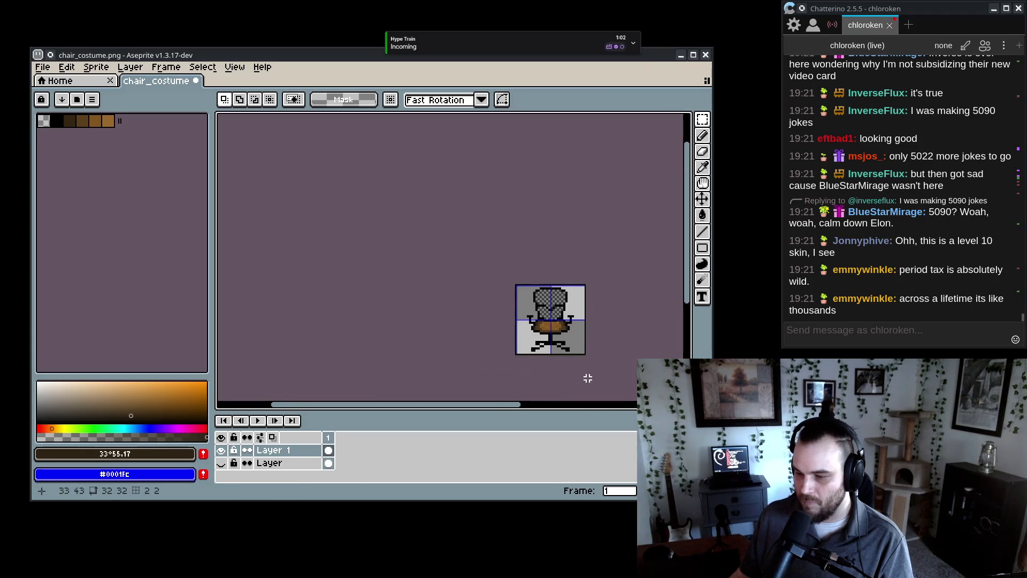
pyautogui.scroll(3, 568, 374)
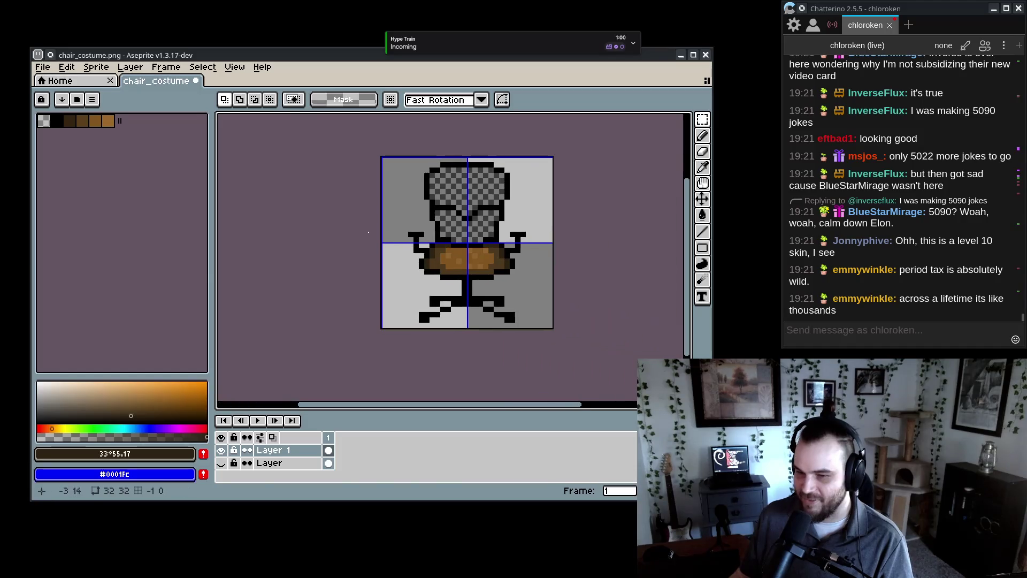
# - Browse the Frame and View menus without choosing anything, then recentre the chair in view
pyautogui.click(130, 67)
pyautogui.moveTo(183, 71)
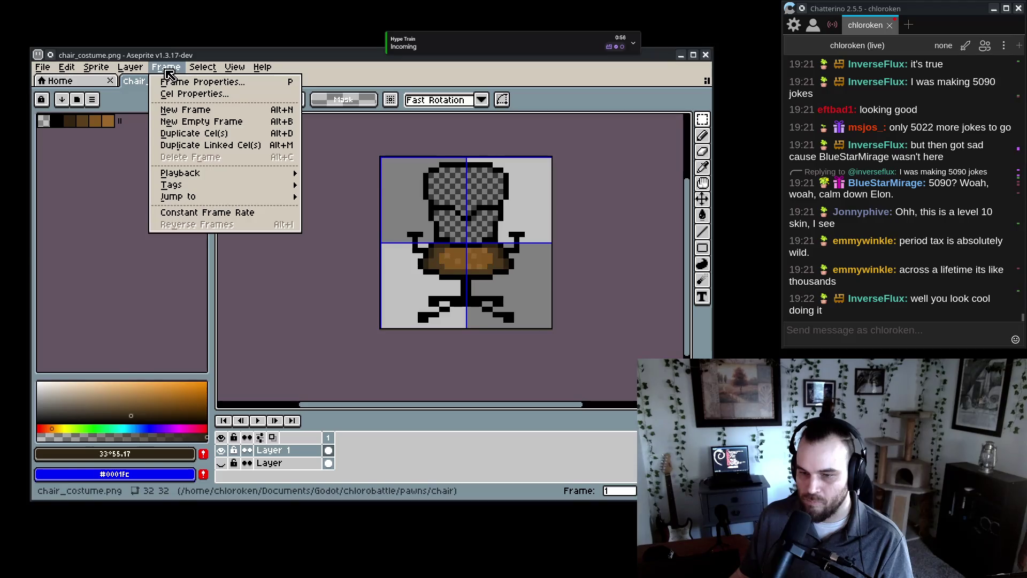
pyautogui.moveTo(236, 71)
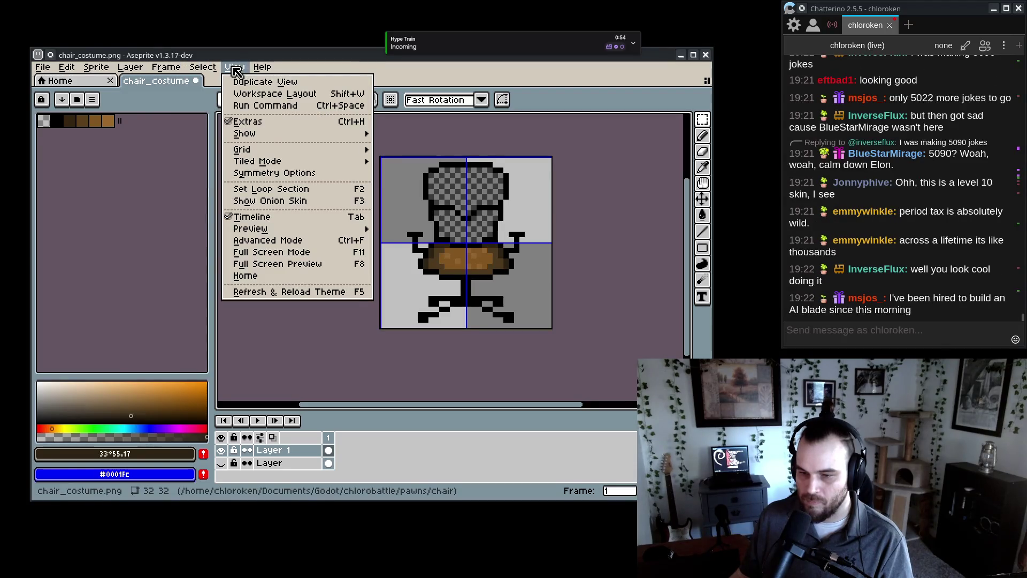
pyautogui.moveTo(288, 161)
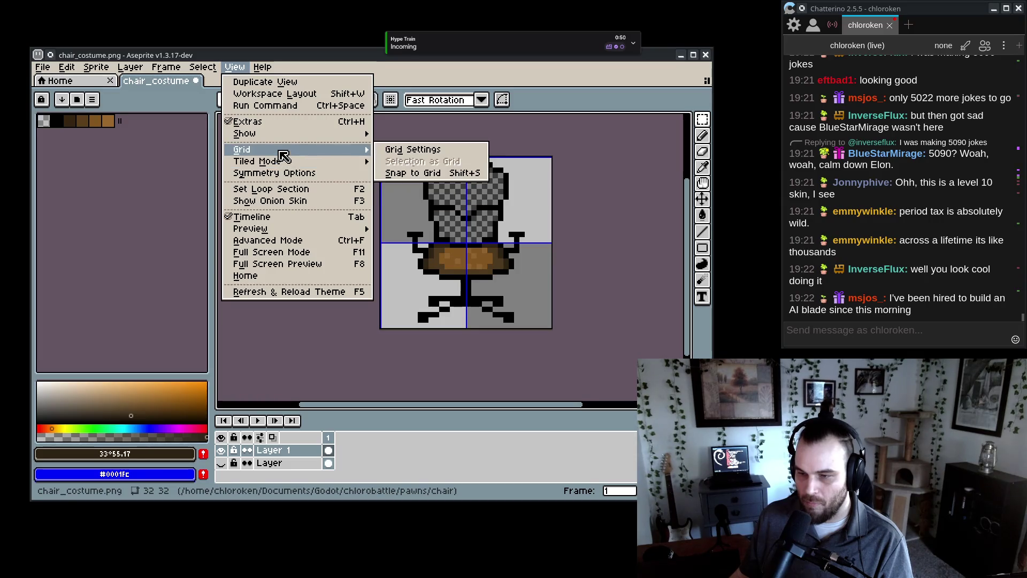
pyautogui.click(569, 287)
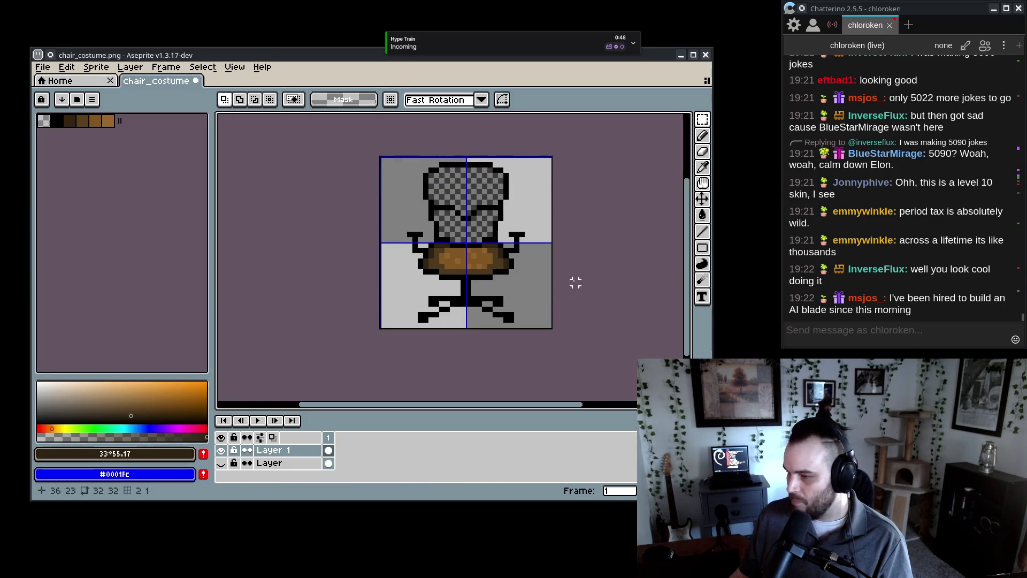
pyautogui.moveTo(574, 281); pyautogui.dragTo(553, 292)
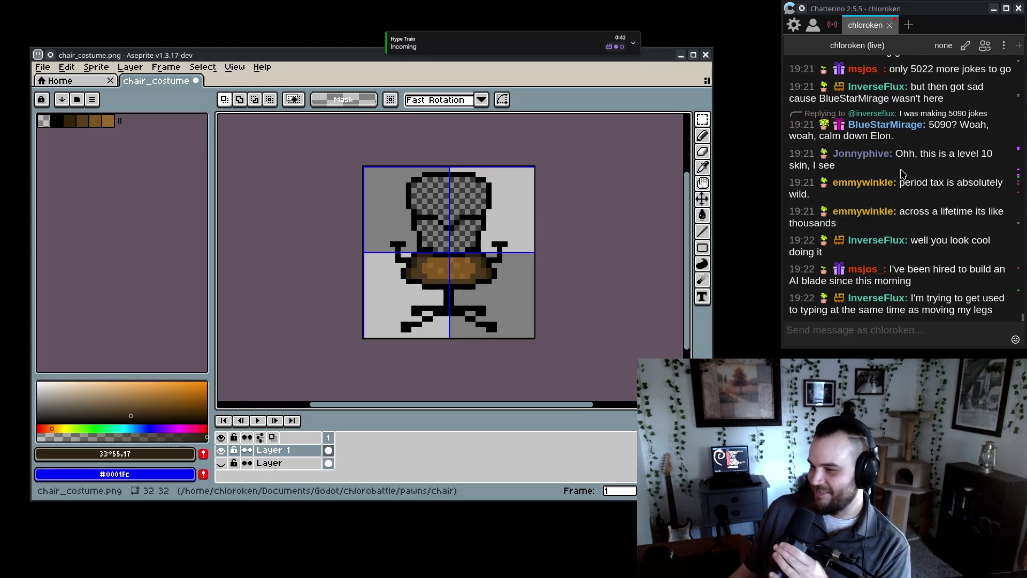
pyautogui.scroll(5, 918, 227)
pyautogui.scroll(5, 918, 227)
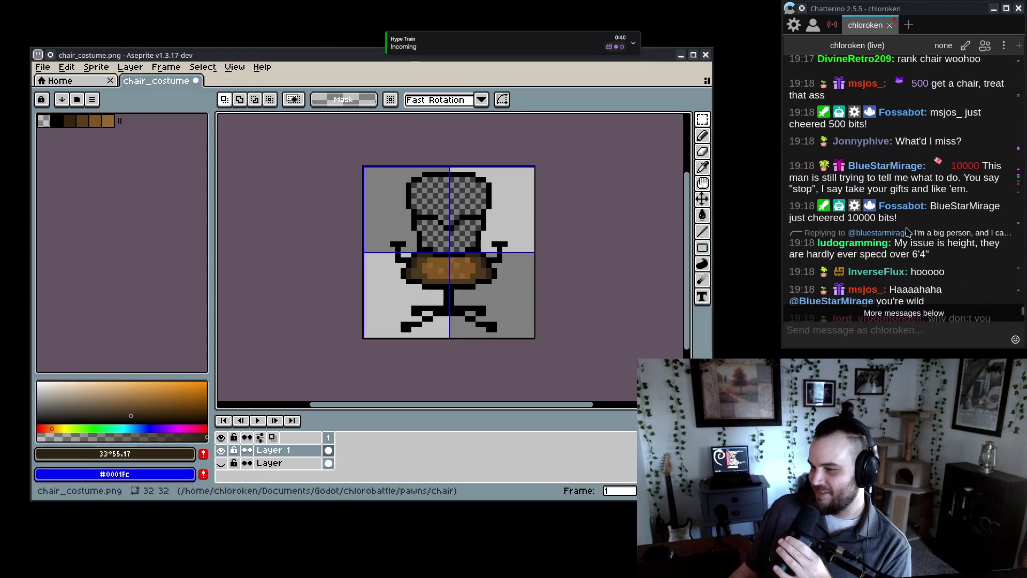
pyautogui.scroll(3, 908, 232)
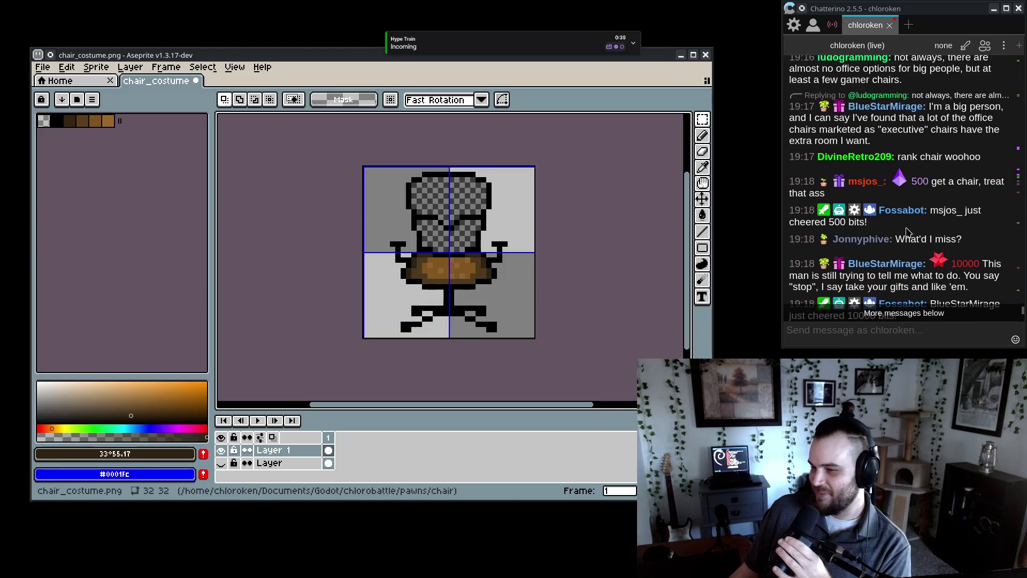
pyautogui.click(956, 195)
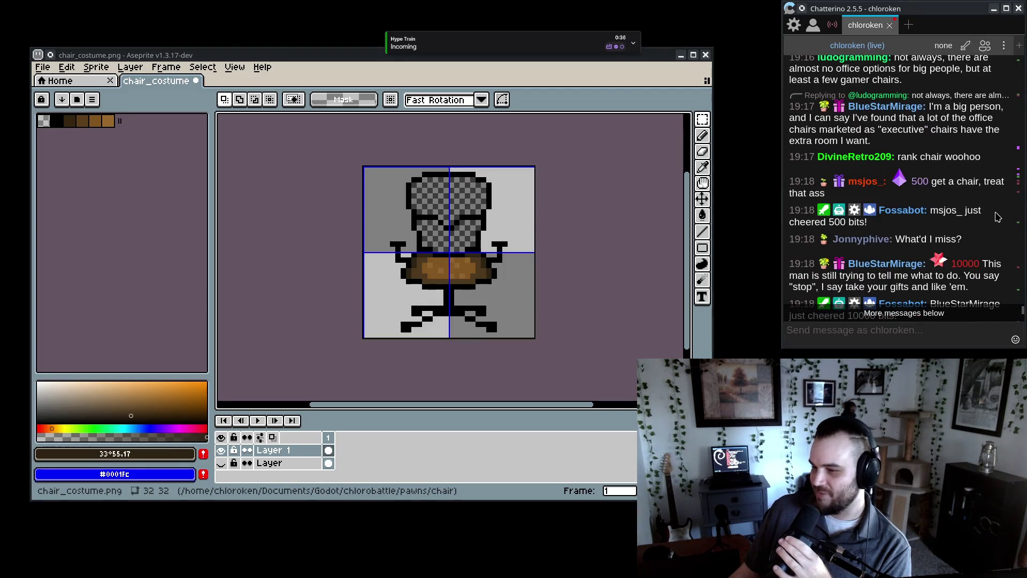
pyautogui.scroll(6, 993, 206)
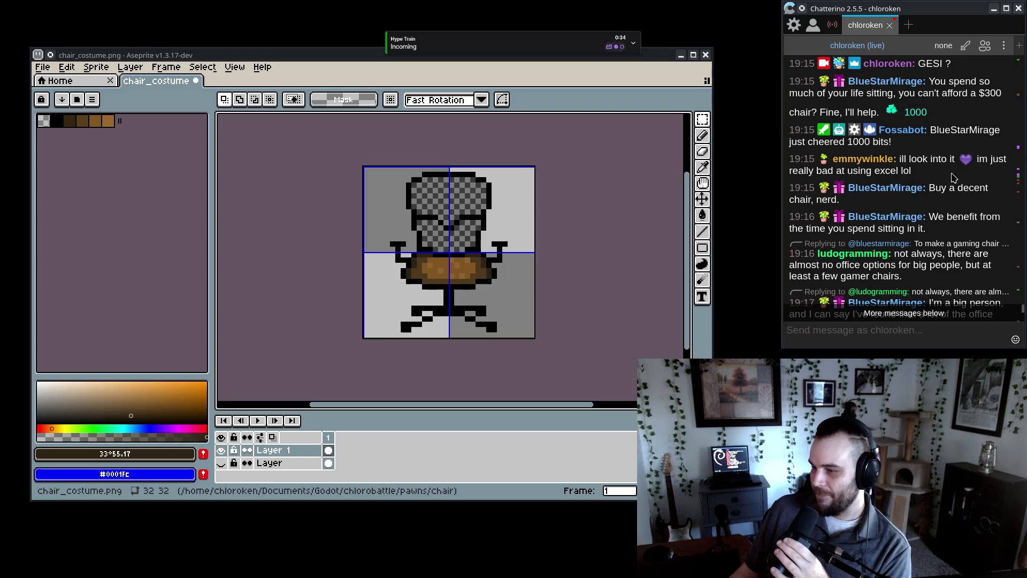
pyautogui.moveTo(954, 177); pyautogui.dragTo(958, 152)
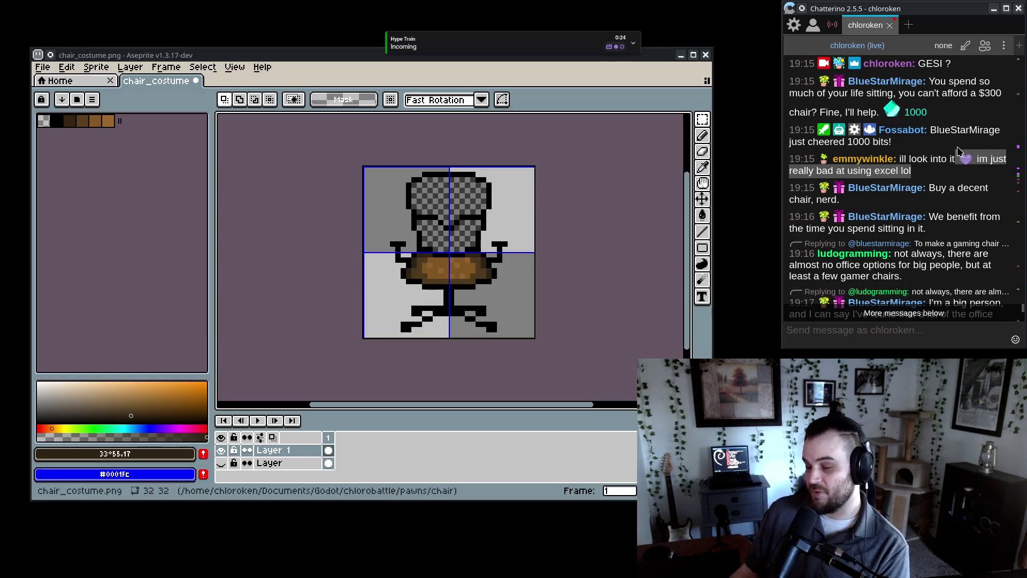
pyautogui.click(958, 152)
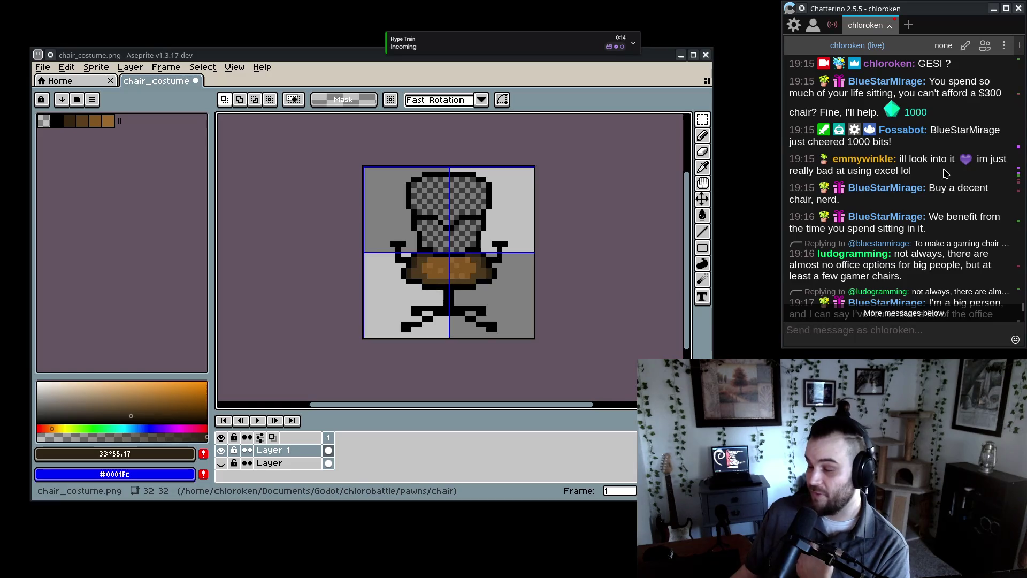
pyautogui.scroll(-5, 975, 186)
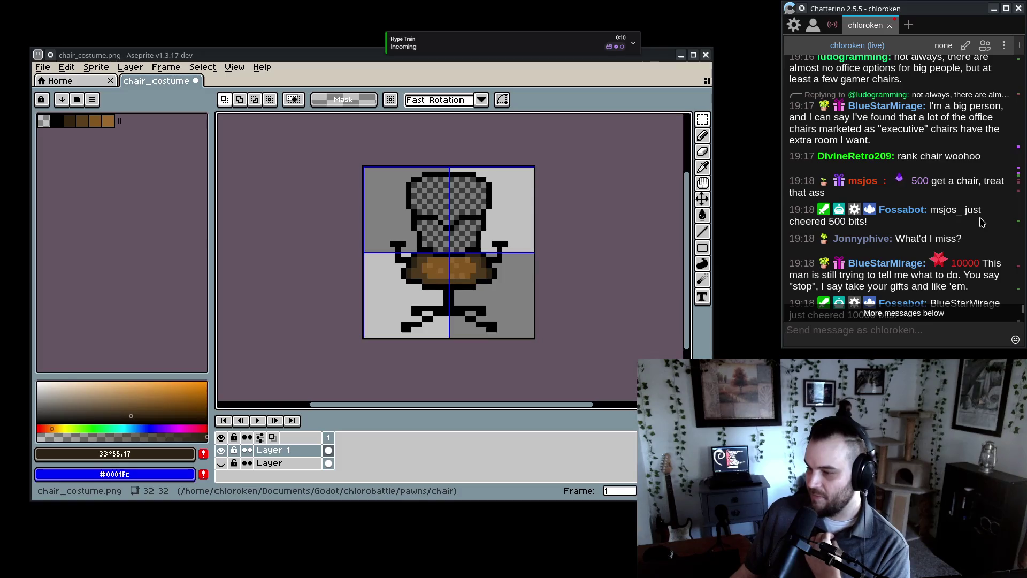
pyautogui.scroll(-3, 982, 222)
pyautogui.scroll(-3, 982, 224)
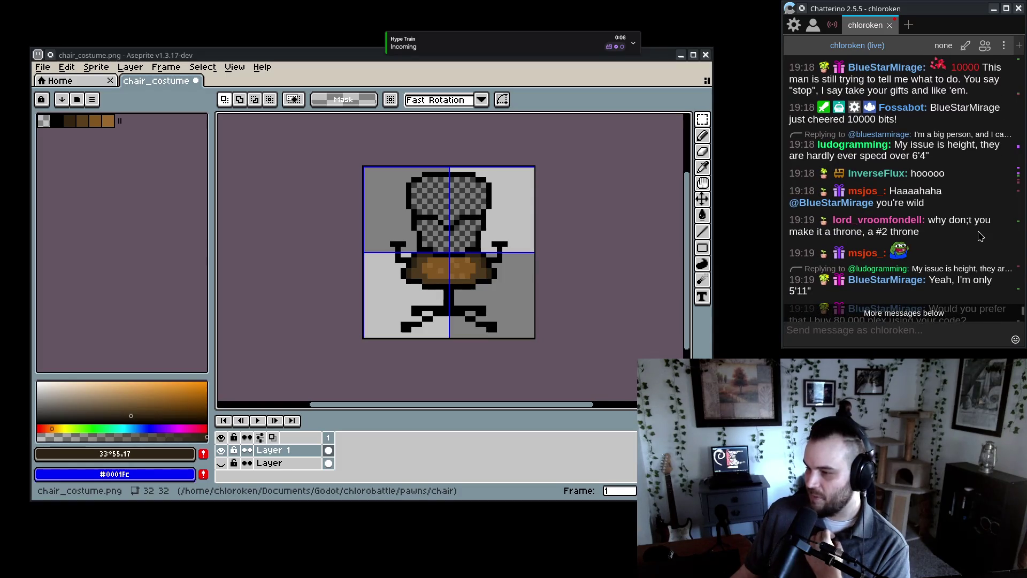
pyautogui.scroll(-5, 984, 240)
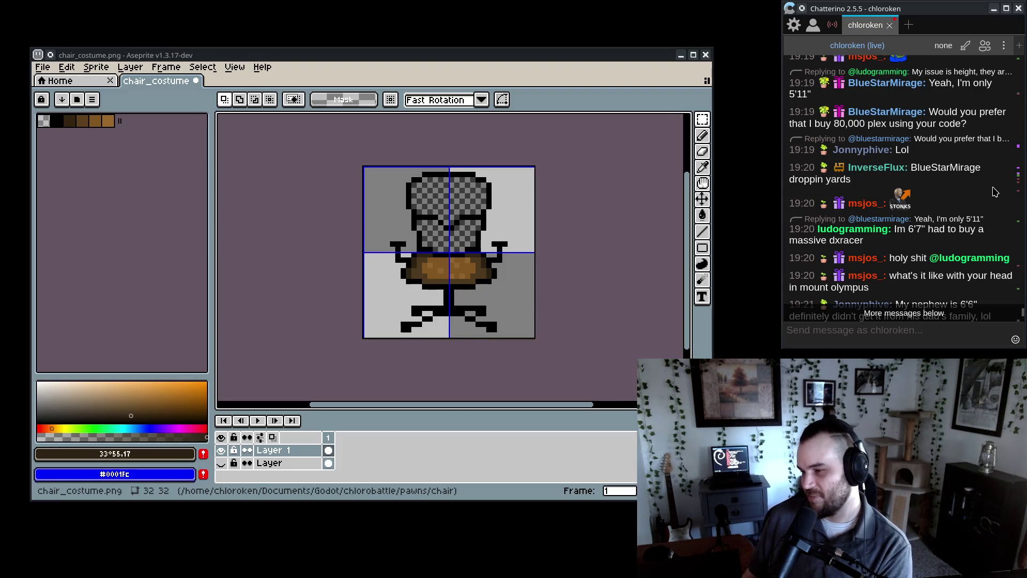
pyautogui.scroll(-3, 995, 192)
pyautogui.scroll(3, 992, 194)
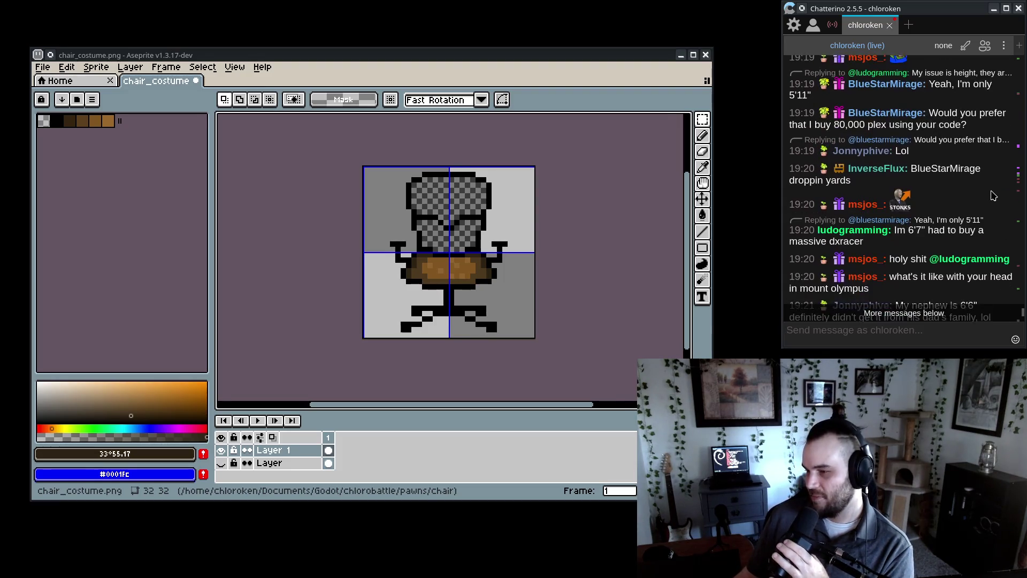
pyautogui.scroll(-3, 988, 195)
pyautogui.scroll(-5, 989, 194)
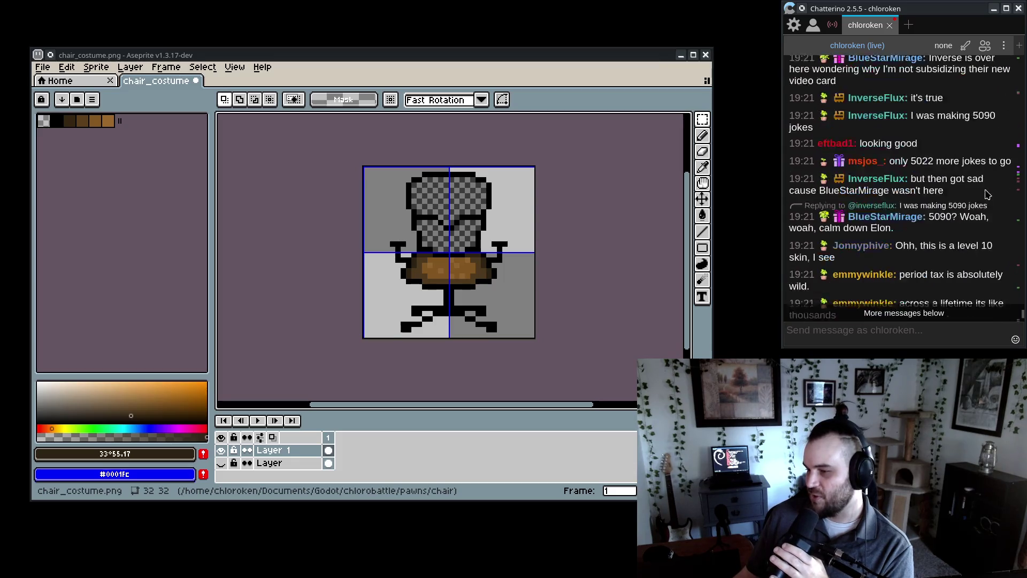
pyautogui.scroll(-8, 988, 195)
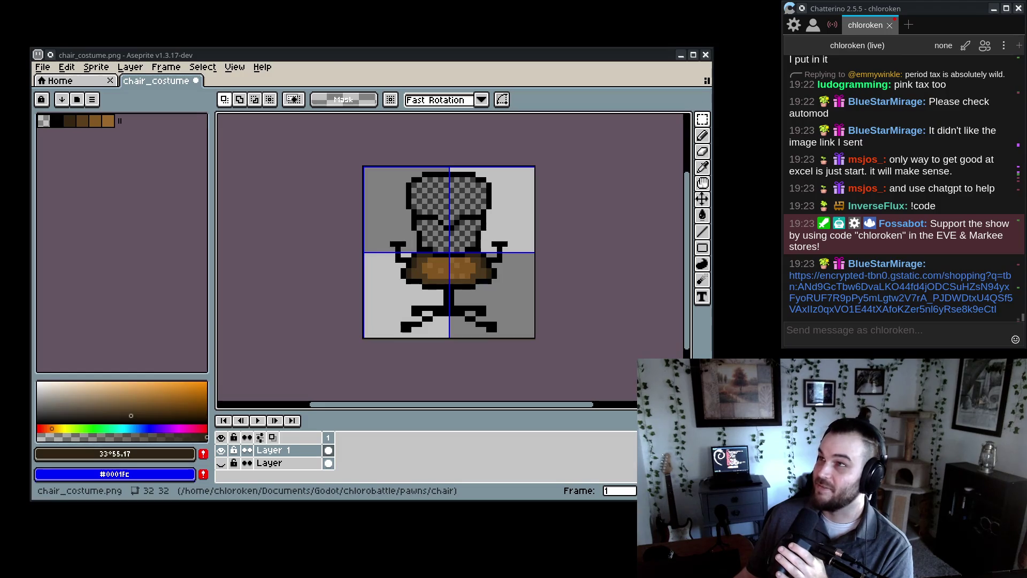
pyautogui.hotkey('ctrl', 'w')
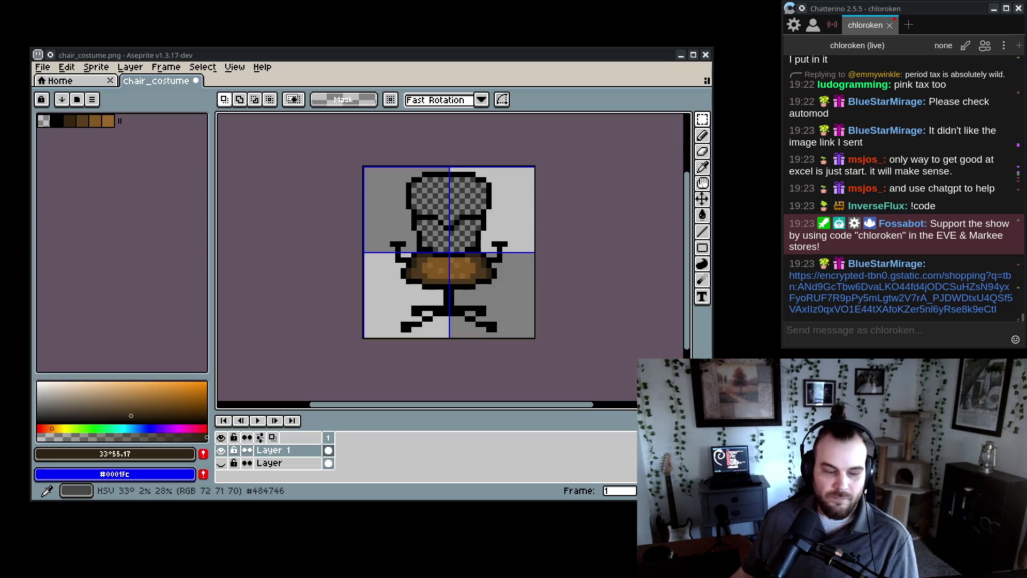
pyautogui.hscroll(1, 321, 214)
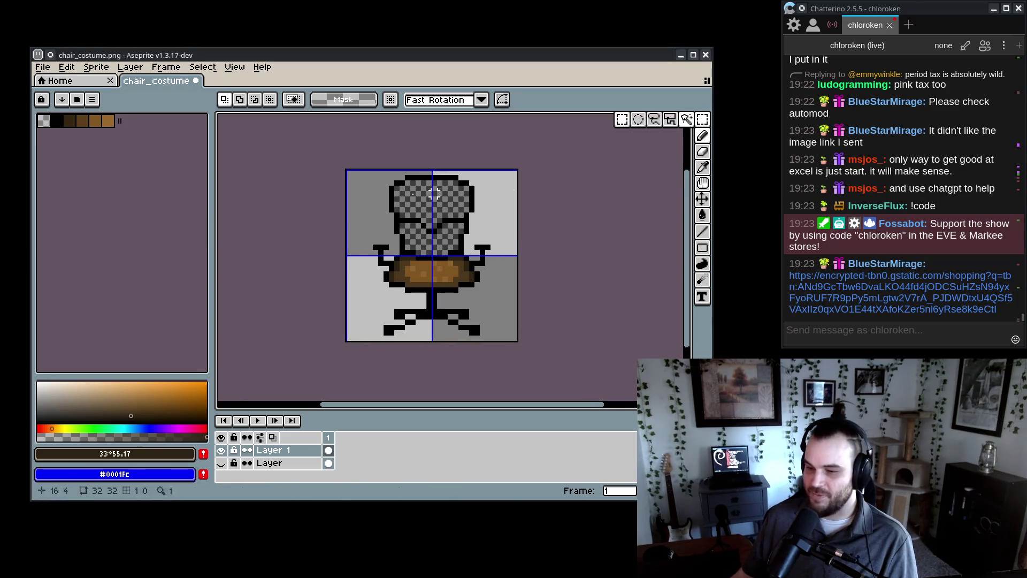
# - Select and delete the see-through interior pixels of the chair backrest
pyautogui.moveTo(365, 178)
pyautogui.mouseDown()
pyautogui.moveTo(402, 237)
pyautogui.moveTo(488, 212)
pyautogui.mouseUp()
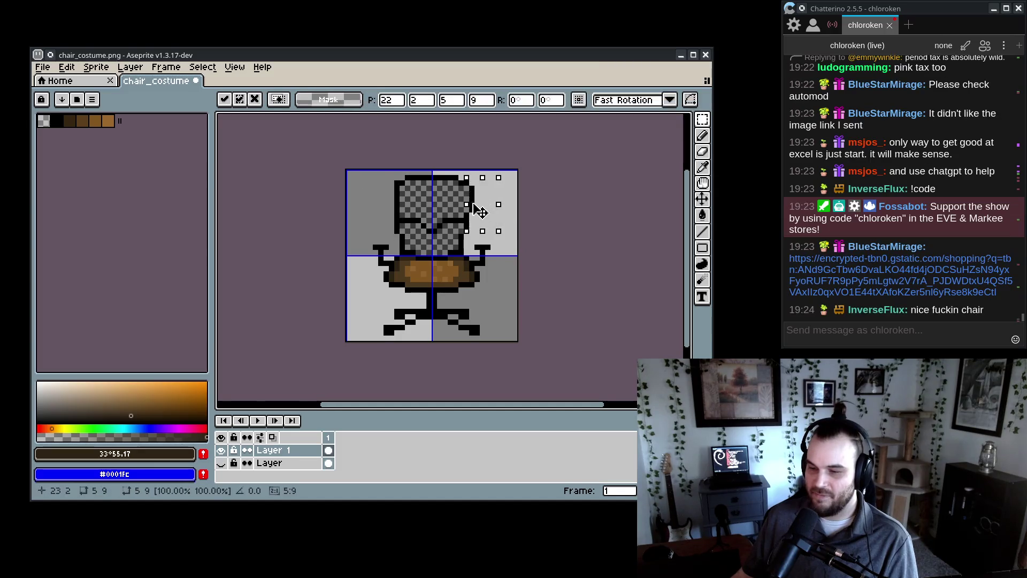
pyautogui.scroll(4, 421, 202)
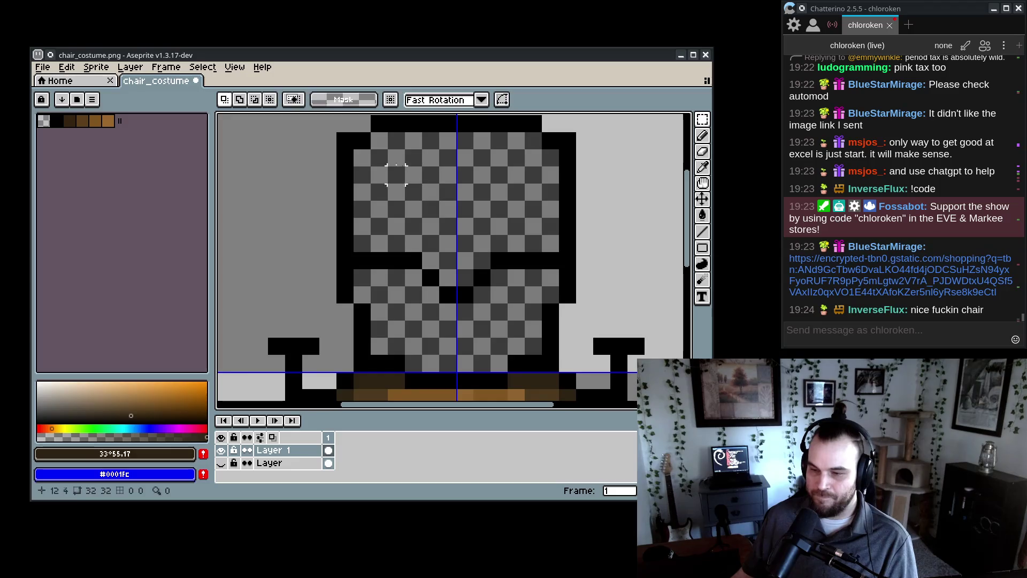
pyautogui.press('e')
pyautogui.scroll(-4, 513, 241)
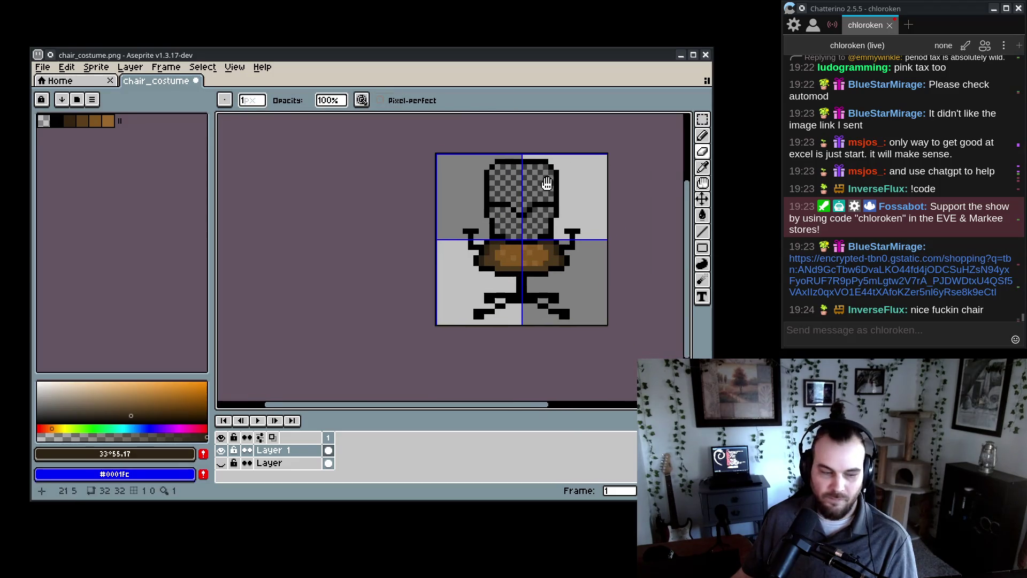
pyautogui.keyDown('alt'); pyautogui.click(484, 260); pyautogui.keyUp('alt')
pyautogui.scroll(2, 479, 257)
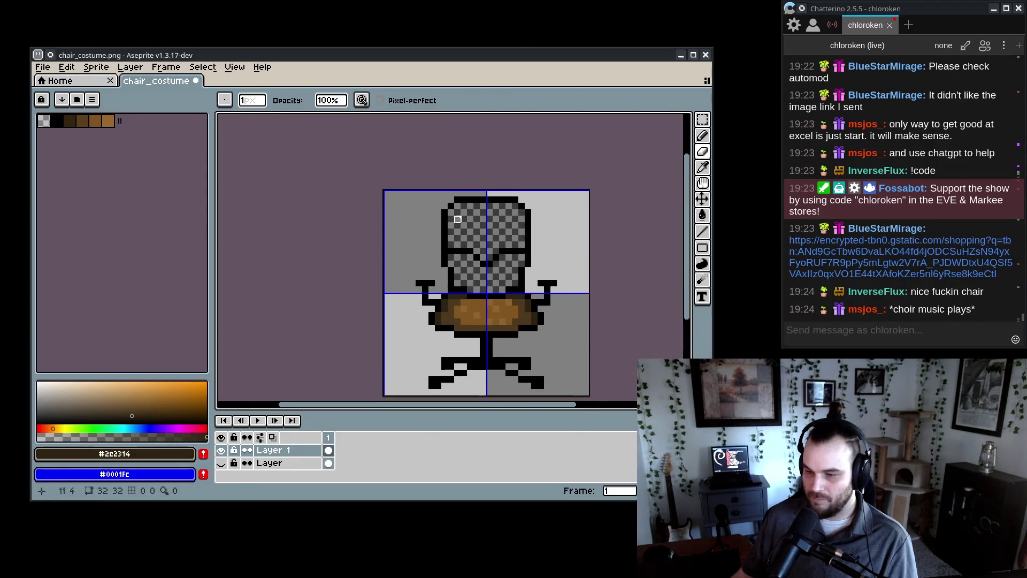
pyautogui.press('w')
pyautogui.click(462, 215)
pyautogui.press('Delete')
pyautogui.hotkey('ctrl', 'd')
# - Pick brown #4e391e and bucket-fill the backrest interior with it
pyautogui.press('i')
pyautogui.keyDown('alt'); pyautogui.click(448, 311); pyautogui.keyUp('alt')
pyautogui.press('g')
pyautogui.click(476, 231)
pyautogui.click(454, 270)
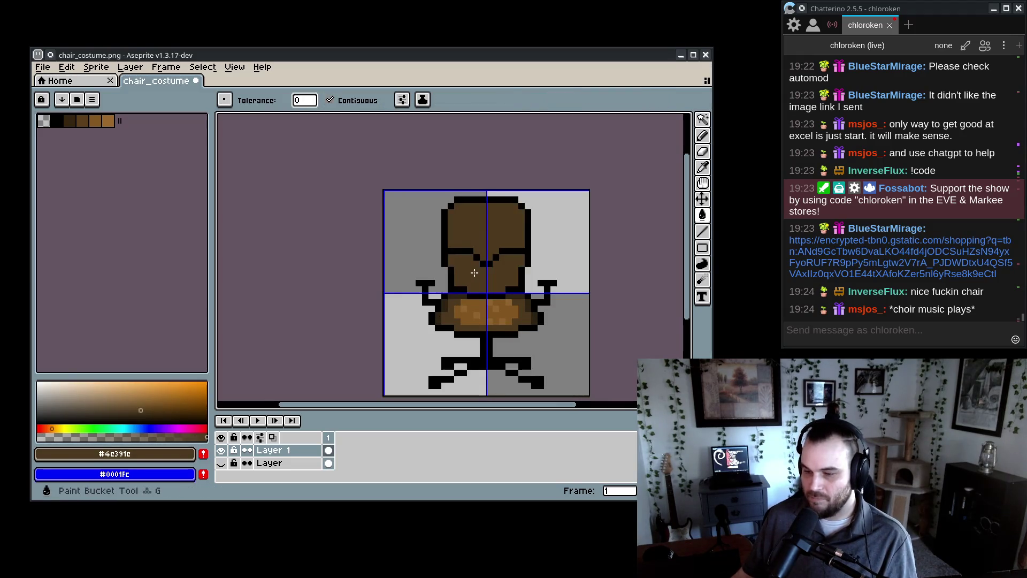
# - Pencil dark #2c2314 along the backrest's top edge and inner columns, undoing a stray stroke
pyautogui.keyDown('alt'); pyautogui.click(454, 246); pyautogui.keyUp('alt')
pyautogui.press('b')
pyautogui.scroll(2, 458, 247)
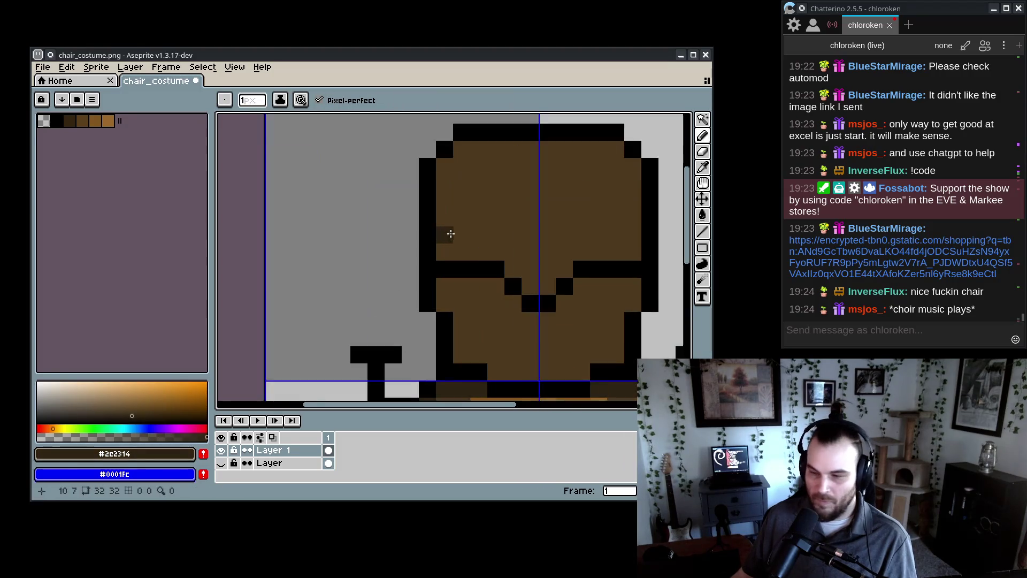
pyautogui.moveTo(413, 263)
pyautogui.mouseDown()
pyautogui.moveTo(412, 159)
pyautogui.moveTo(579, 154)
pyautogui.moveTo(598, 174)
pyautogui.moveTo(601, 264)
pyautogui.mouseUp()
pyautogui.scroll(-2, 596, 251)
pyautogui.moveTo(585, 299); pyautogui.dragTo(583, 259)
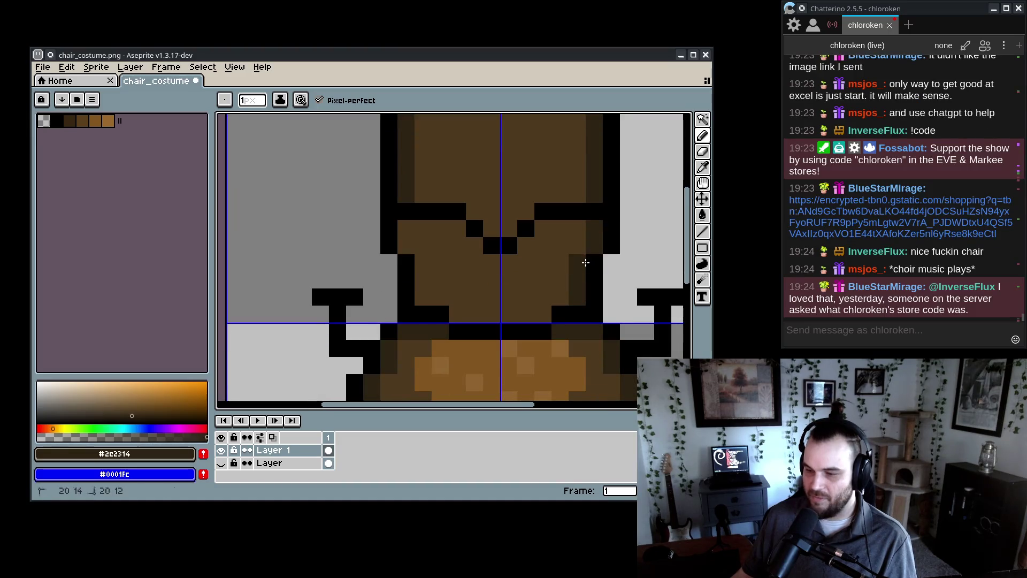
pyautogui.moveTo(422, 264)
pyautogui.mouseDown()
pyautogui.moveTo(424, 300)
pyautogui.moveTo(329, 254)
pyautogui.moveTo(449, 268)
pyautogui.mouseUp()
pyautogui.click(346, 267)
pyautogui.hotkey('ctrl', 'z')
pyautogui.press('v')
pyautogui.press('b')
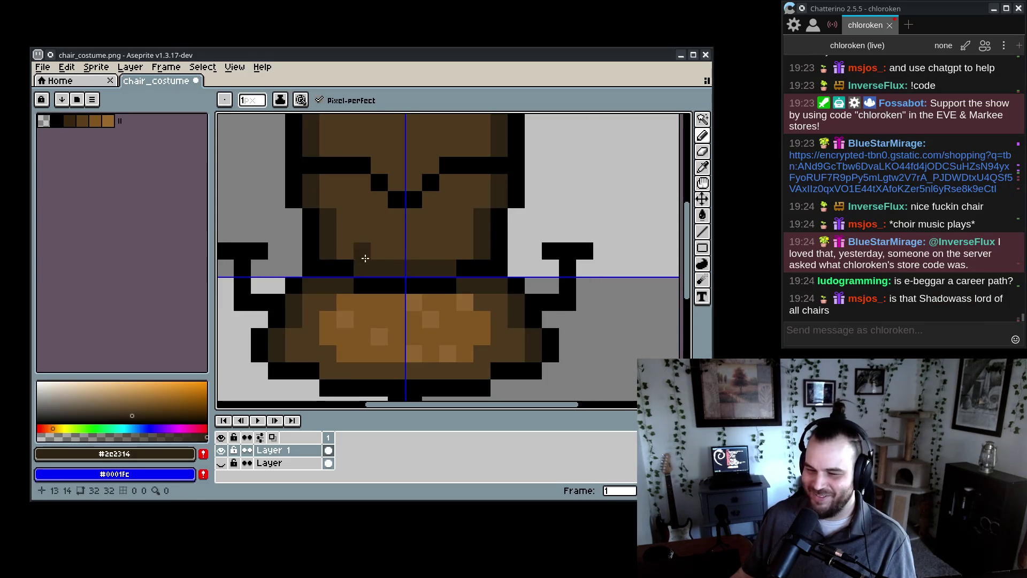
pyautogui.scroll(-1, 429, 259)
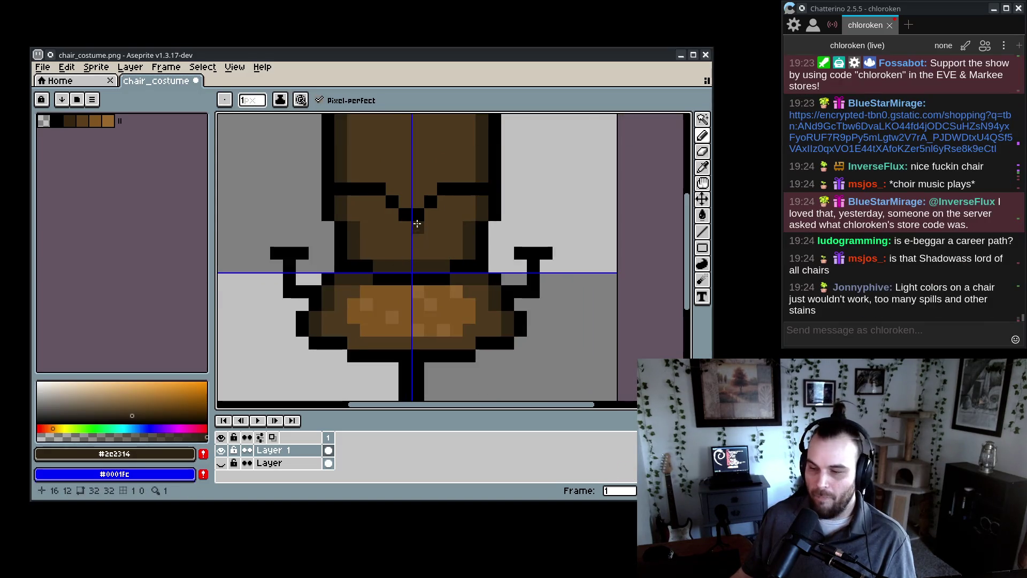
pyautogui.scroll(-5, 522, 266)
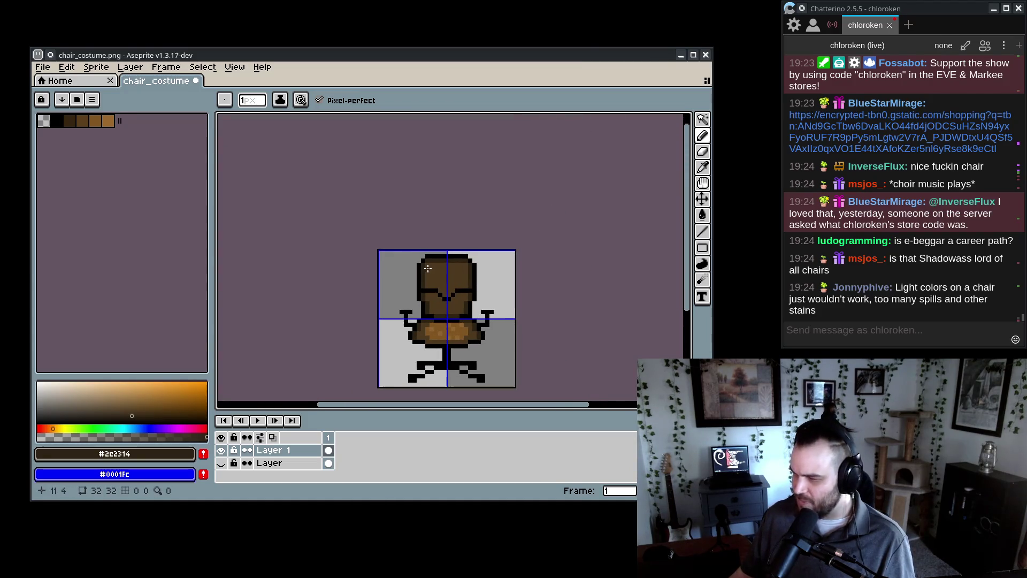
pyautogui.scroll(5, 428, 268)
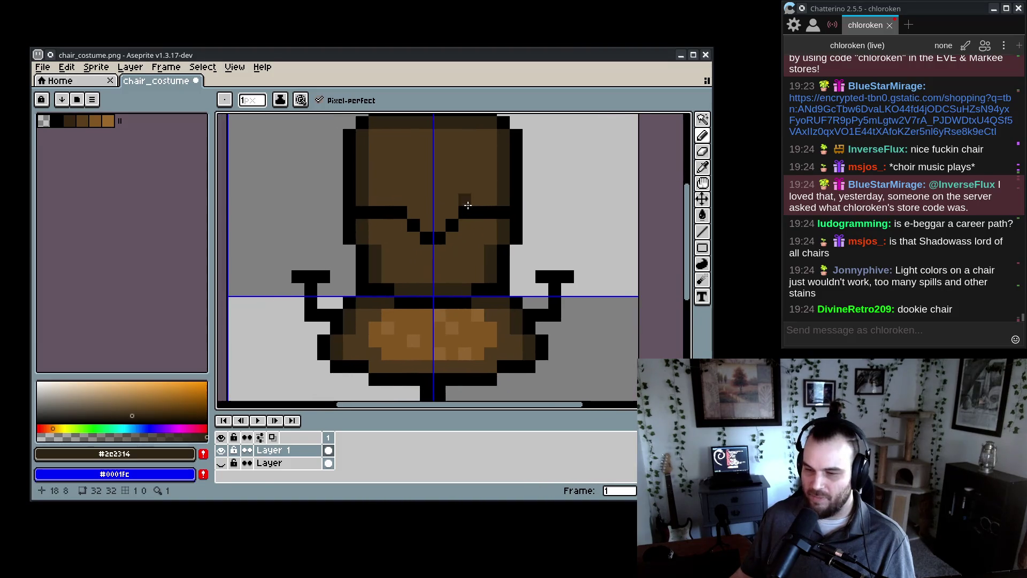
# - Paint the seat's light brown down the backrest centre and beside its notch
pyautogui.keyDown('alt'); pyautogui.click(375, 328); pyautogui.keyUp('alt')
pyautogui.moveTo(388, 149)
pyautogui.mouseDown()
pyautogui.moveTo(391, 159)
pyautogui.moveTo(471, 149)
pyautogui.moveTo(454, 161)
pyautogui.moveTo(476, 187)
pyautogui.moveTo(400, 187)
pyautogui.moveTo(466, 173)
pyautogui.moveTo(398, 165)
pyautogui.moveTo(413, 200)
pyautogui.moveTo(466, 199)
pyautogui.moveTo(425, 212)
pyautogui.moveTo(433, 220)
pyautogui.moveTo(412, 236)
pyautogui.moveTo(400, 225)
pyautogui.moveTo(420, 265)
pyautogui.moveTo(447, 254)
pyautogui.moveTo(427, 263)
pyautogui.moveTo(453, 262)
pyautogui.moveTo(438, 276)
pyautogui.mouseUp()
pyautogui.click(462, 235)
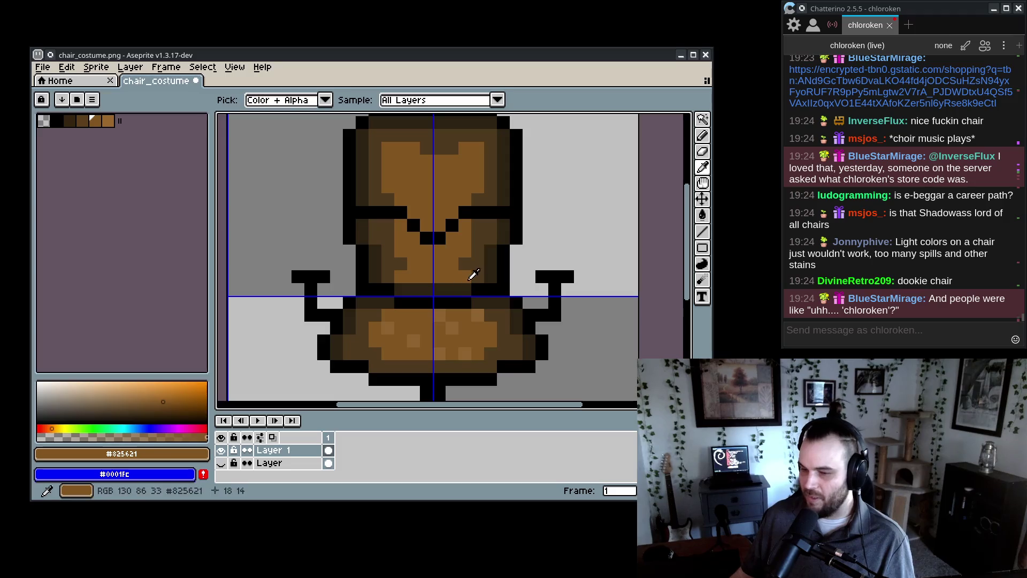
pyautogui.keyDown('alt'); pyautogui.click(475, 270); pyautogui.keyUp('alt')
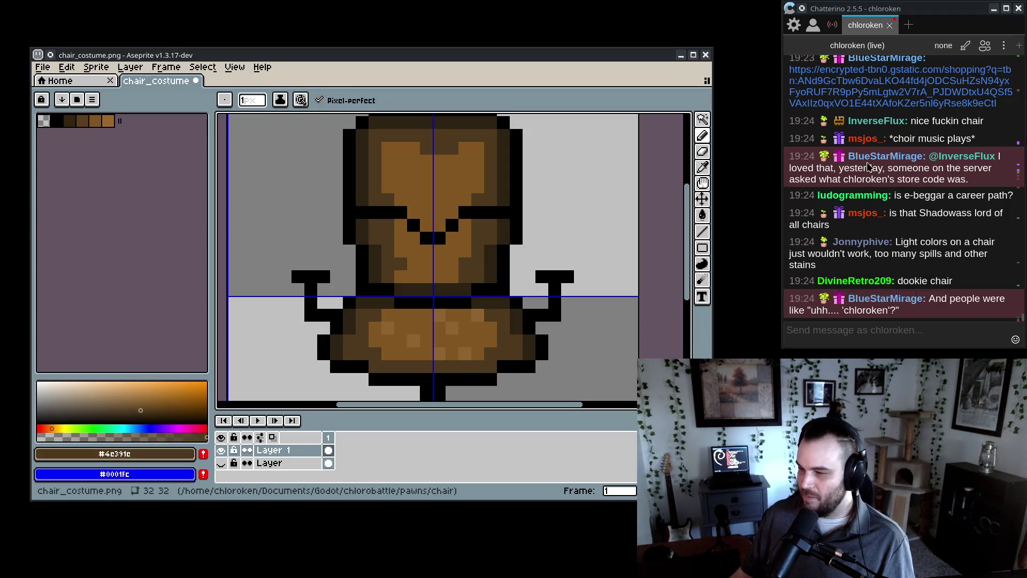
# - Sample a lighter seat brown and pencil speckled highlight pixels onto the backrest
pyautogui.moveTo(868, 166); pyautogui.dragTo(985, 183)
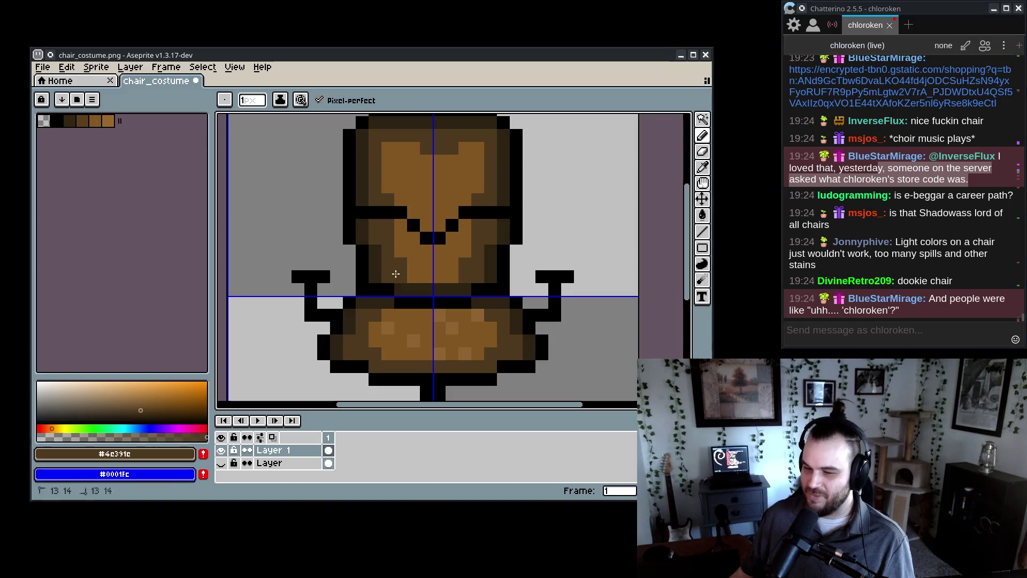
pyautogui.press('alt')
pyautogui.keyDown('alt'); pyautogui.click(410, 270); pyautogui.keyUp('alt')
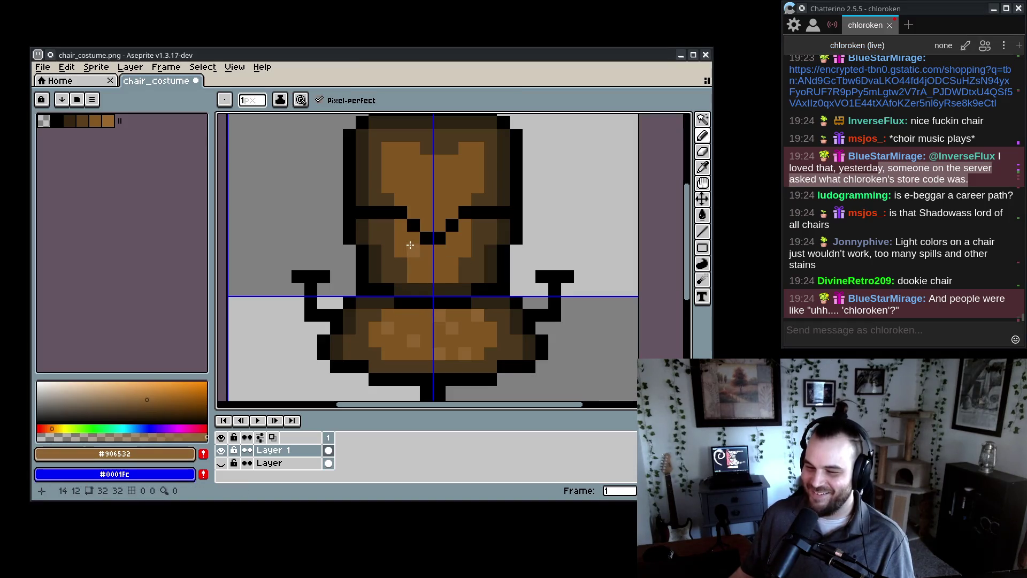
pyautogui.click(452, 276)
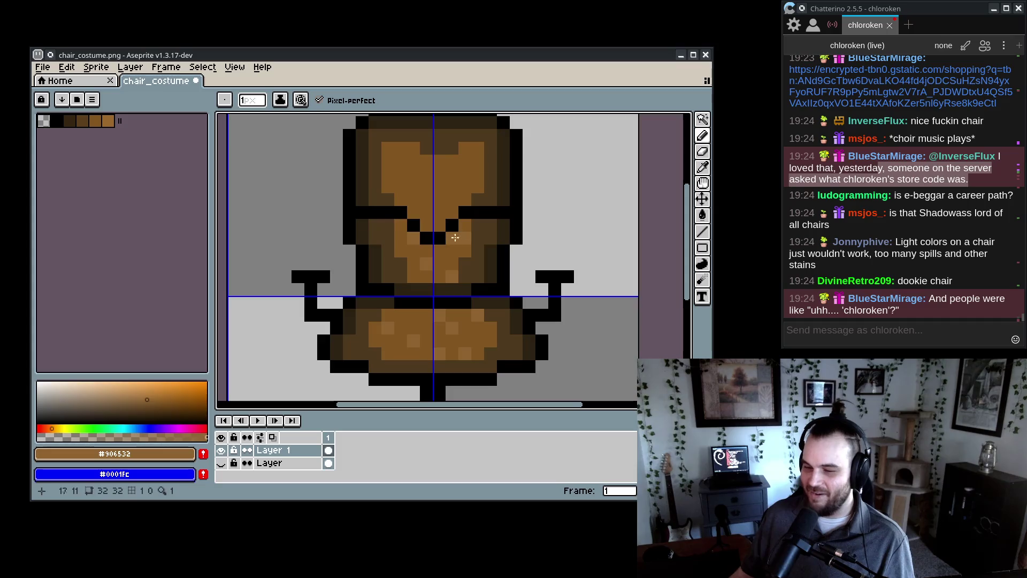
pyautogui.click(398, 173)
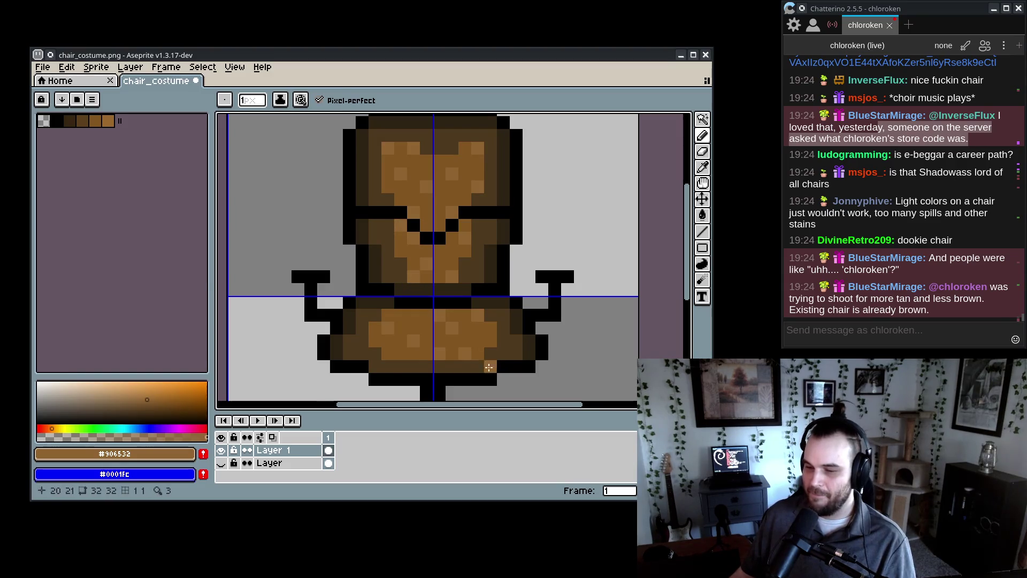
pyautogui.scroll(-6, 410, 319)
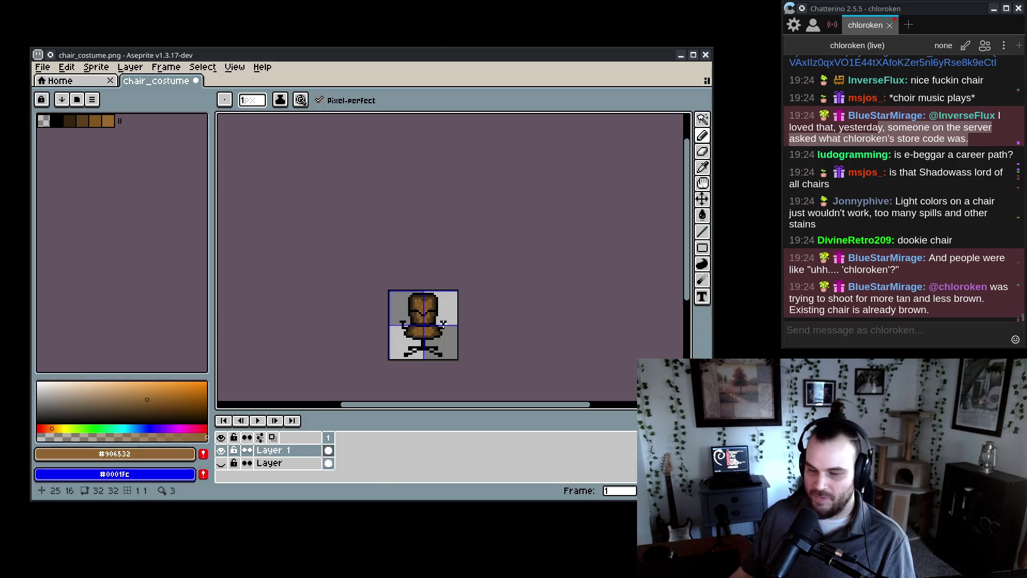
pyautogui.scroll(4, 443, 323)
pyautogui.scroll(-2, 373, 282)
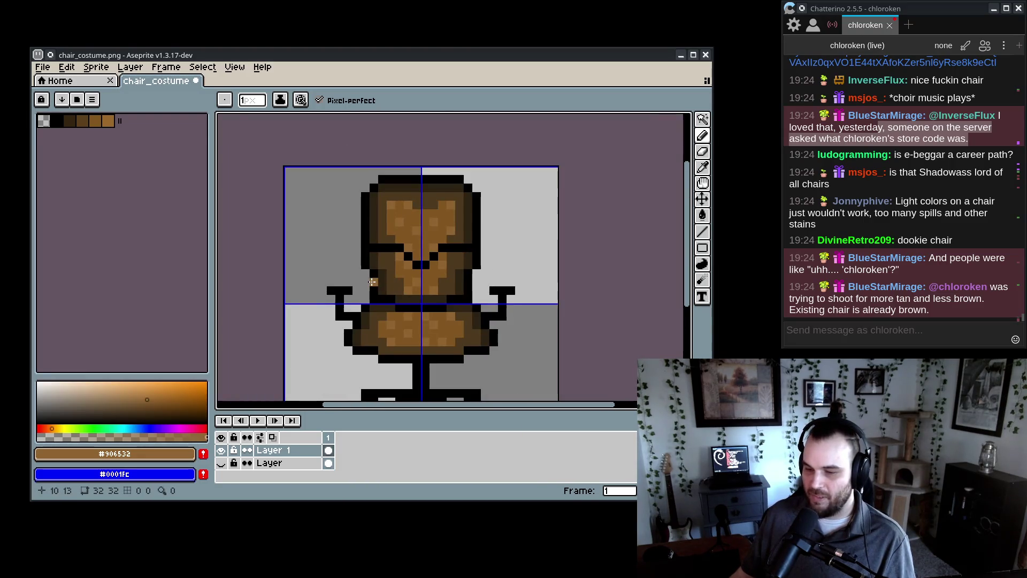
pyautogui.scroll(3, 372, 282)
# - Repaint stray dark backrest pixels in medium brown #825621 and bring up Hue/Saturation
pyautogui.keyDown('alt'); pyautogui.click(374, 274); pyautogui.keyUp('alt')
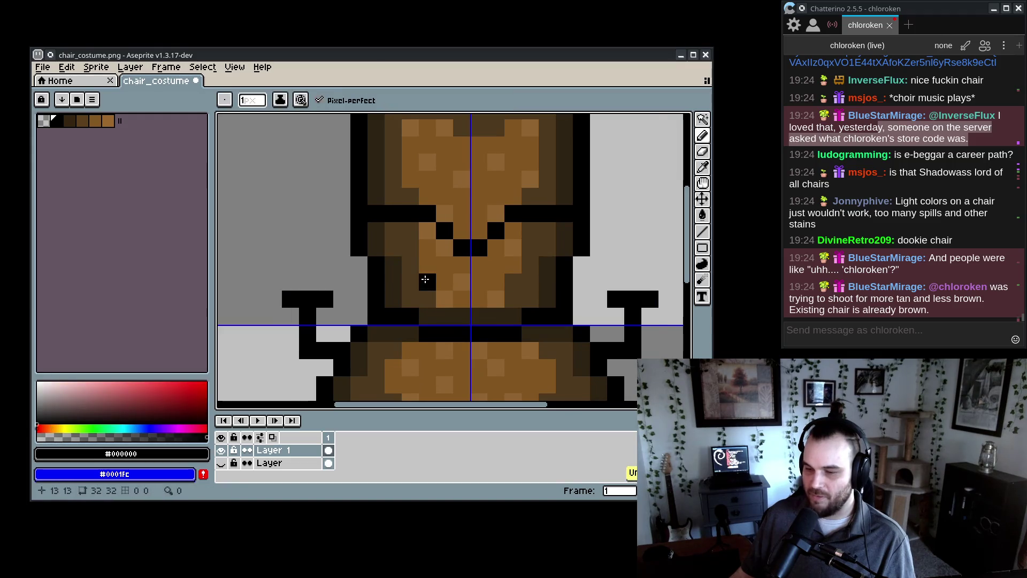
pyautogui.keyDown('alt'); pyautogui.click(404, 289); pyautogui.keyUp('alt')
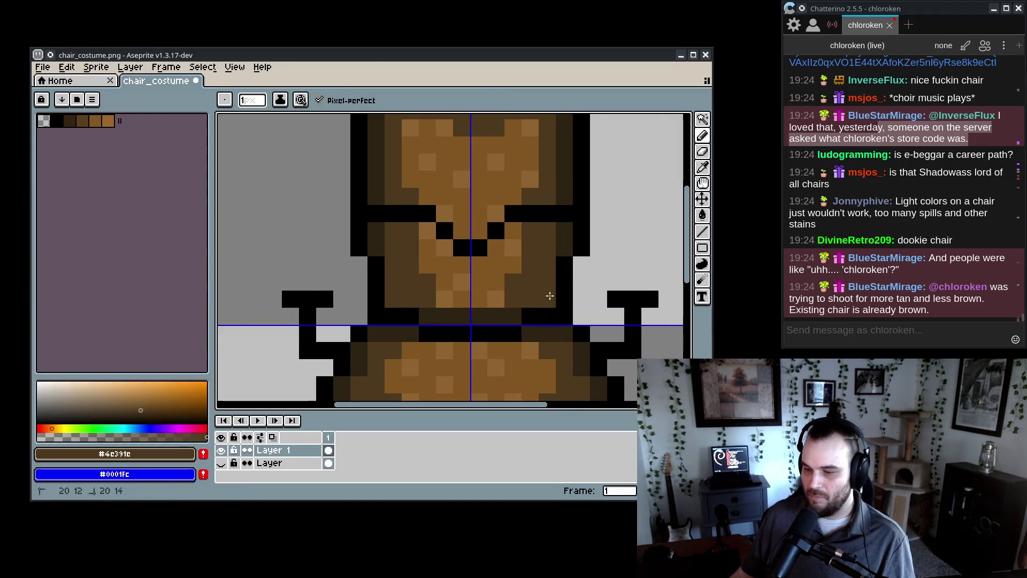
pyautogui.keyDown('alt'); pyautogui.click(435, 257); pyautogui.keyUp('alt')
pyautogui.click(410, 230)
pyautogui.moveTo(410, 247); pyautogui.dragTo(409, 265)
pyautogui.moveTo(530, 247)
pyautogui.mouseDown()
pyautogui.moveTo(532, 230)
pyautogui.moveTo(513, 299)
pyautogui.mouseUp()
pyautogui.scroll(-6, 513, 299)
pyautogui.scroll(4, 519, 243)
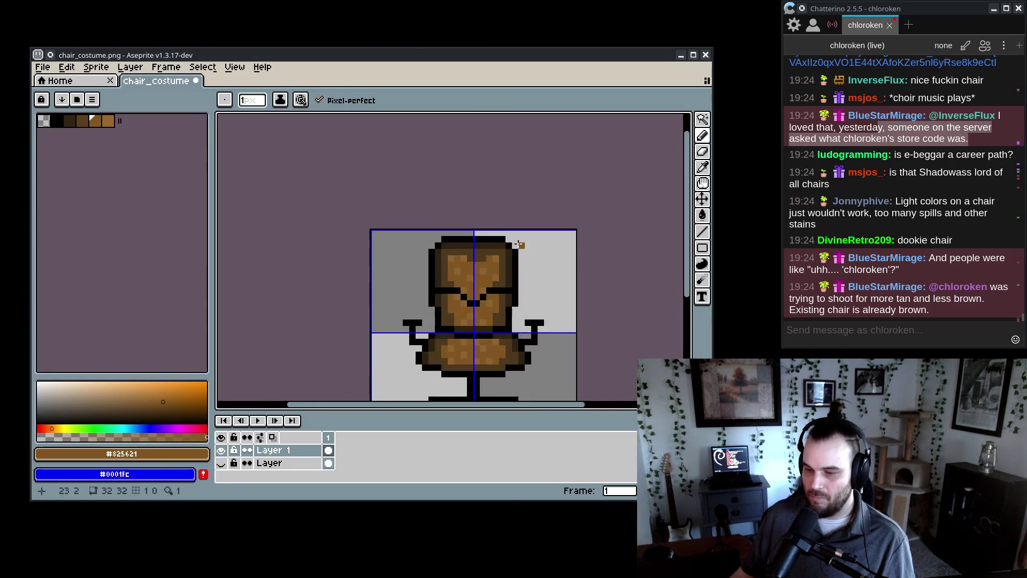
pyautogui.scroll(4, 519, 244)
pyautogui.scroll(-10, 441, 273)
pyautogui.scroll(4, 460, 260)
pyautogui.hotkey('ctrl', 'u')
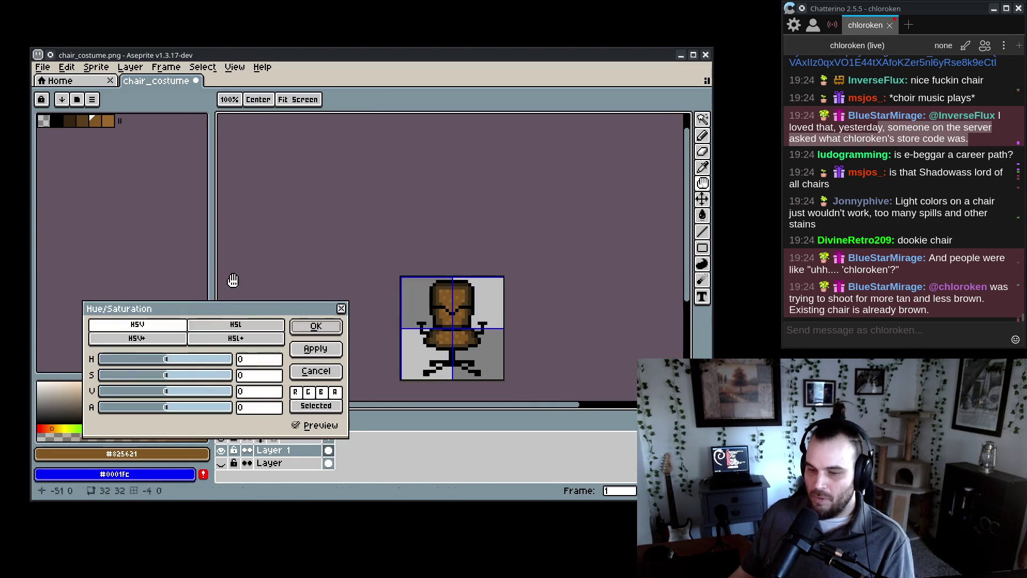
# - Apply a Hue/Saturation change of saturation -37 and value 34 to the chair
pyautogui.moveTo(158, 376); pyautogui.dragTo(142, 376)
pyautogui.click(159, 377)
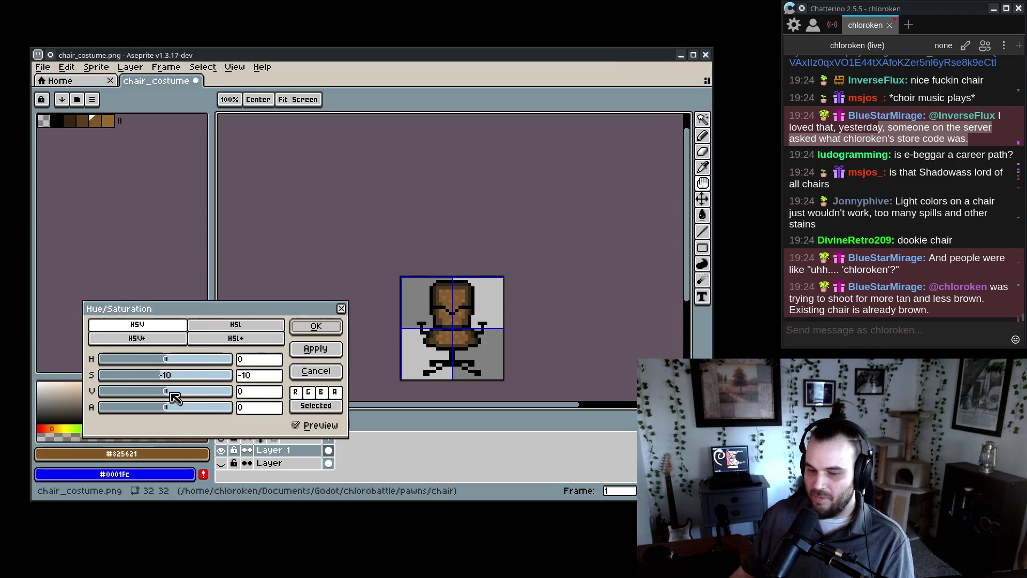
pyautogui.moveTo(178, 392)
pyautogui.mouseDown()
pyautogui.moveTo(187, 393)
pyautogui.moveTo(161, 361)
pyautogui.moveTo(179, 362)
pyautogui.moveTo(156, 362)
pyautogui.moveTo(173, 362)
pyautogui.moveTo(150, 379)
pyautogui.mouseUp()
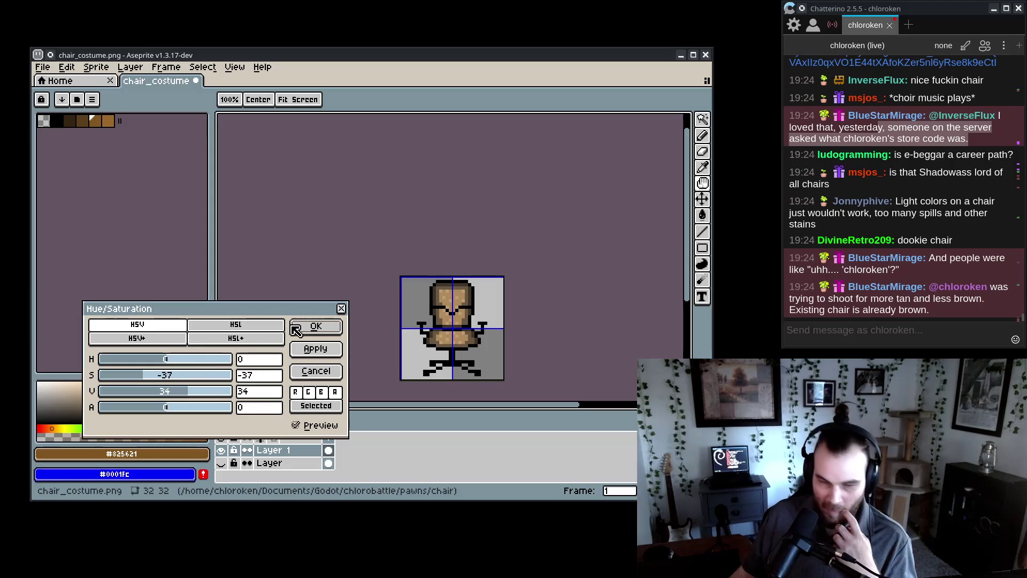
pyautogui.click(316, 327)
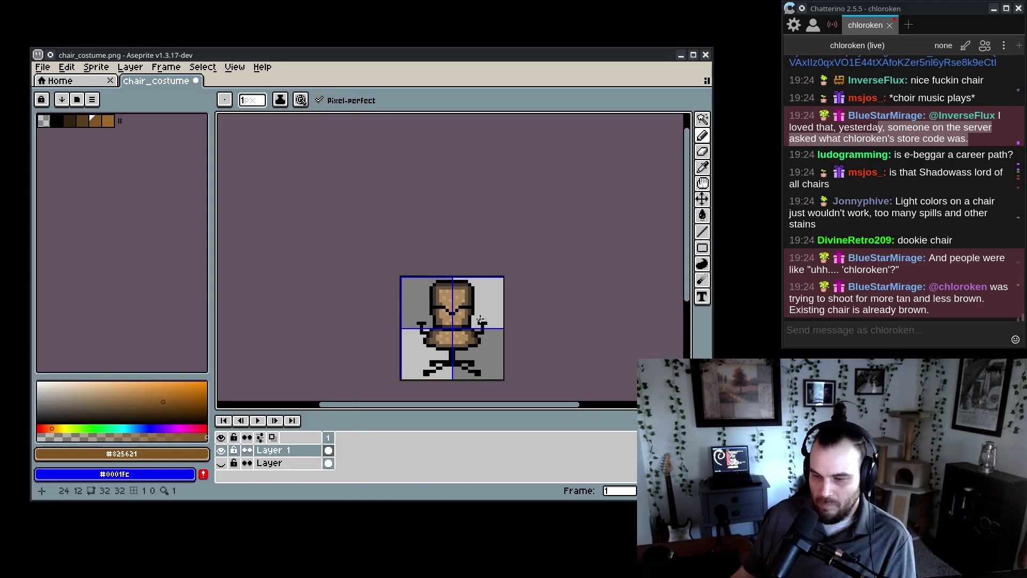
# - Cover the black eye-band pixels on the backrest with the sampled backrest brown
pyautogui.scroll(3, 439, 293)
pyautogui.moveTo(439, 243); pyautogui.dragTo(474, 261)
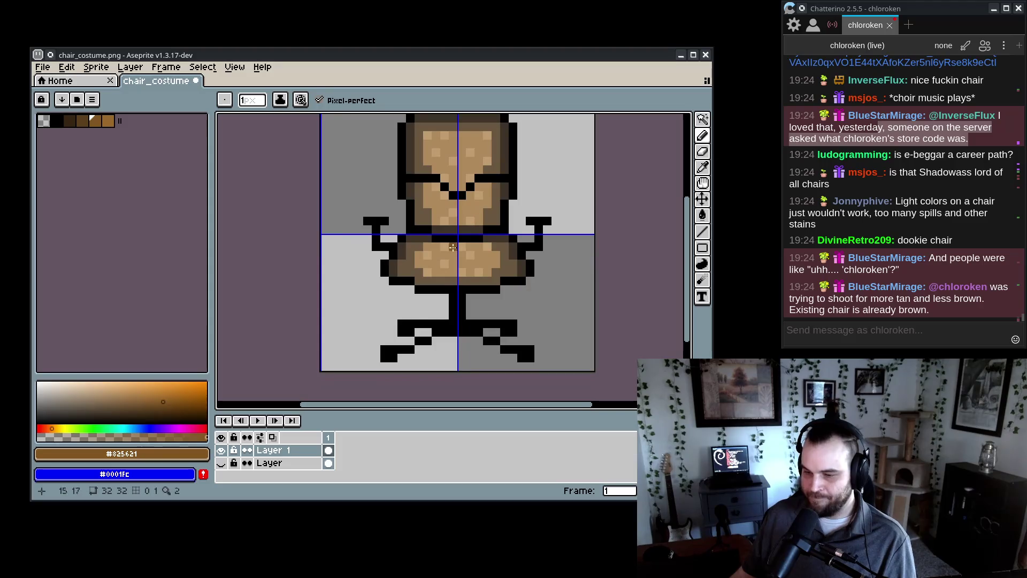
pyautogui.moveTo(415, 211); pyautogui.dragTo(417, 238)
pyautogui.scroll(-5, 417, 238)
pyautogui.scroll(2, 406, 268)
pyautogui.scroll(3, 356, 283)
pyautogui.scroll(3, 356, 282)
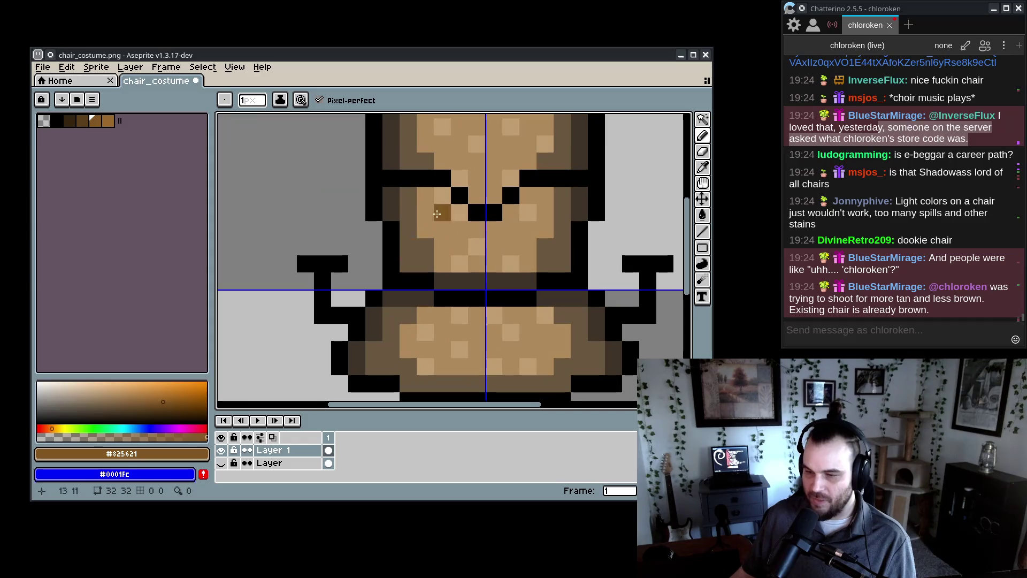
pyautogui.keyDown('alt'); pyautogui.click(390, 265); pyautogui.keyUp('alt')
pyautogui.keyDown('alt'); pyautogui.click(380, 240); pyautogui.keyUp('alt')
pyautogui.click(560, 264)
pyautogui.keyDown('alt'); pyautogui.click(543, 246); pyautogui.keyUp('alt')
pyautogui.click(541, 262)
# - Paint the remaining eye pixels light tan, leaving #c19d72 as the drawing colour
pyautogui.keyDown('alt'); pyautogui.click(519, 250); pyautogui.keyUp('alt')
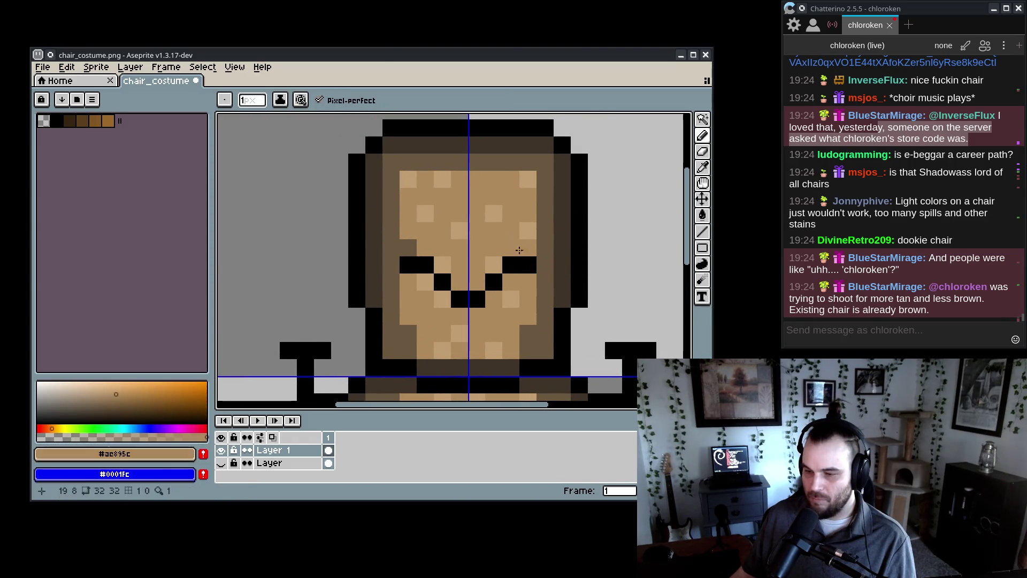
pyautogui.moveTo(493, 281); pyautogui.dragTo(514, 260)
pyautogui.moveTo(441, 282)
pyautogui.mouseDown()
pyautogui.moveTo(409, 264)
pyautogui.moveTo(408, 247)
pyautogui.mouseUp()
pyautogui.scroll(-4, 517, 344)
pyautogui.scroll(3, 490, 318)
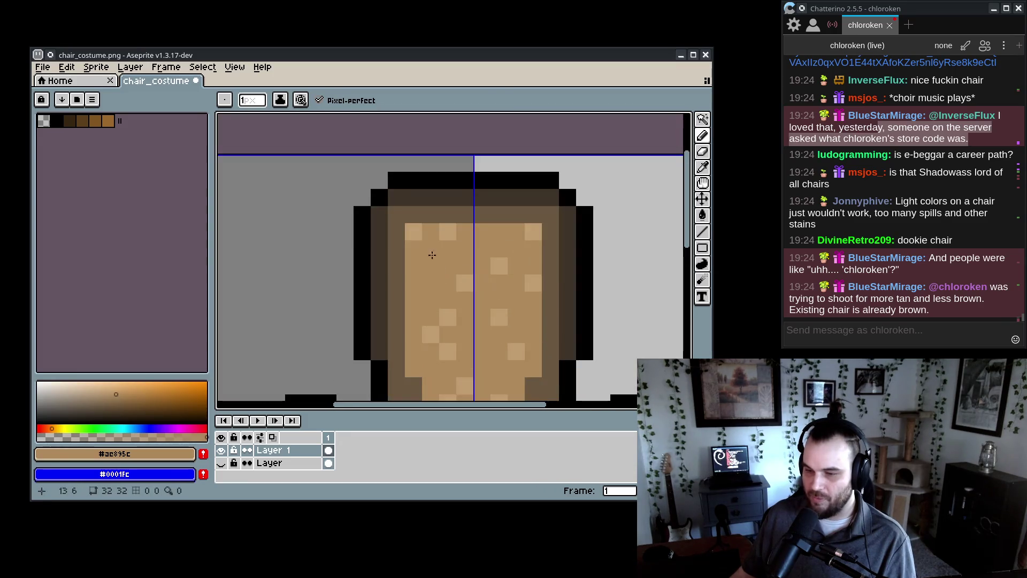
pyautogui.keyDown('alt'); pyautogui.click(413, 232); pyautogui.keyUp('alt')
pyautogui.keyDown('alt'); pyautogui.click(405, 194); pyautogui.keyUp('alt')
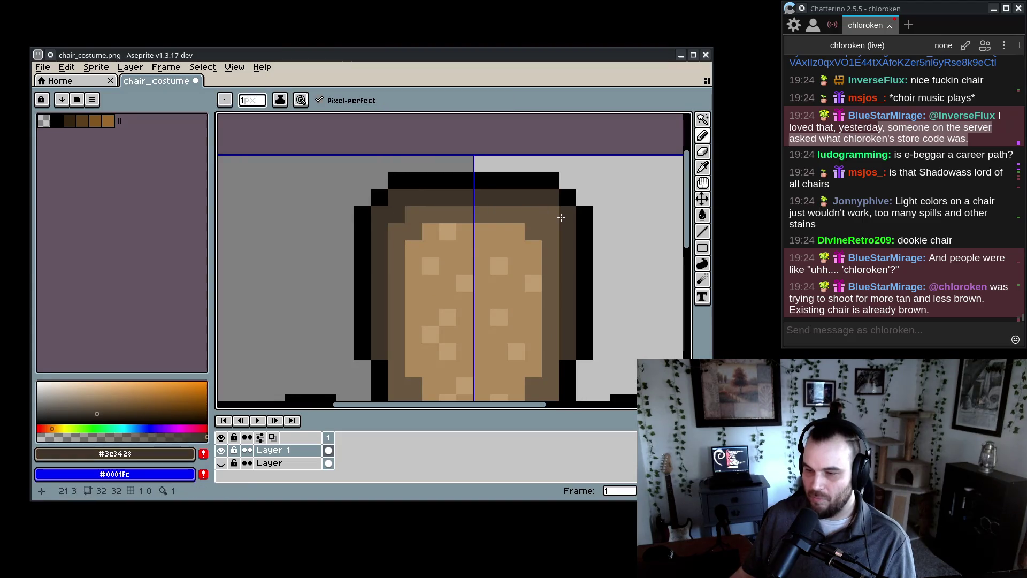
pyautogui.keyDown('alt'); pyautogui.click(516, 231); pyautogui.keyUp('alt')
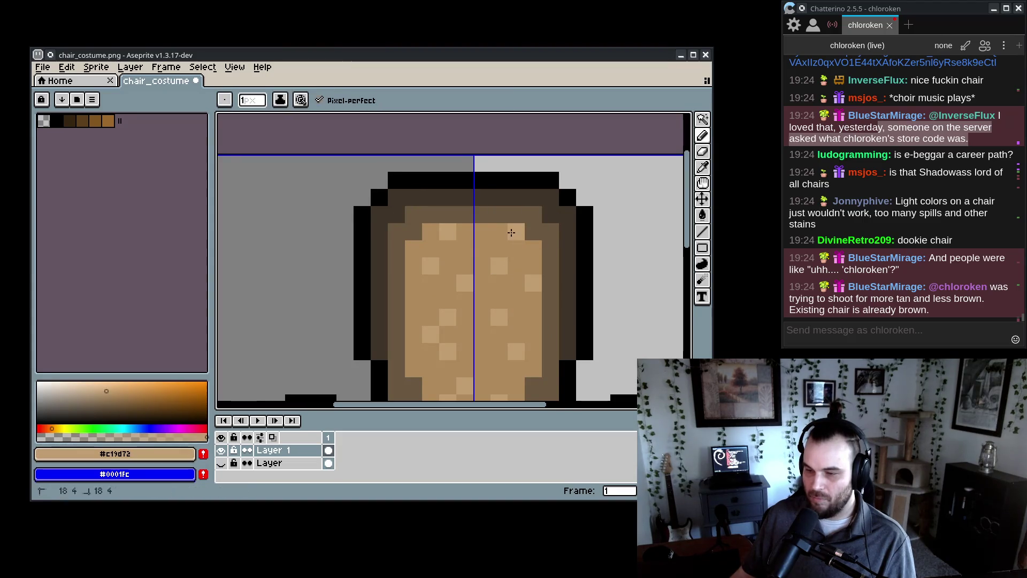
pyautogui.scroll(-4, 456, 304)
pyautogui.scroll(5, 451, 253)
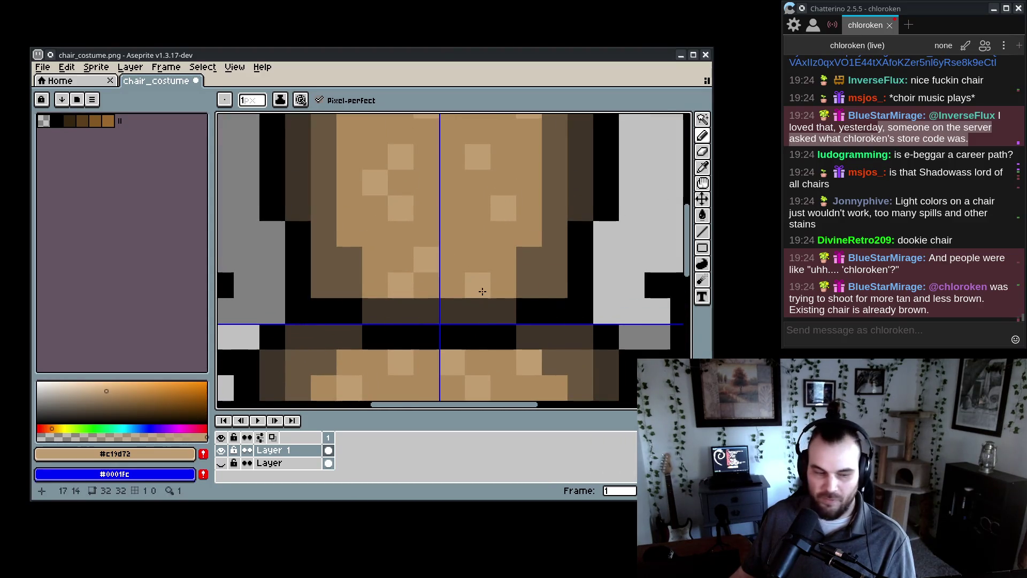
pyautogui.scroll(-5, 485, 292)
pyautogui.scroll(-3, 484, 293)
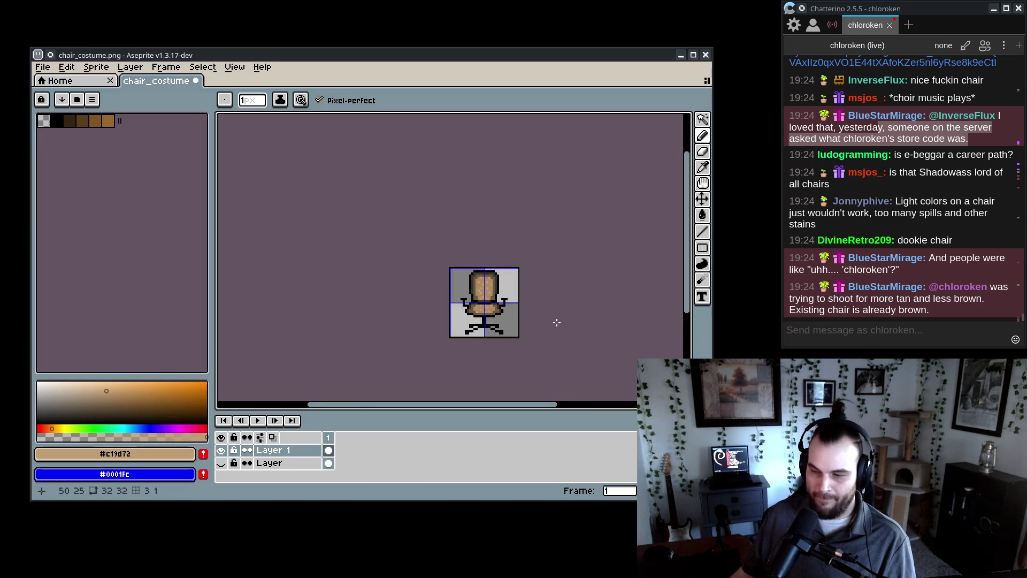
pyautogui.scroll(4, 475, 305)
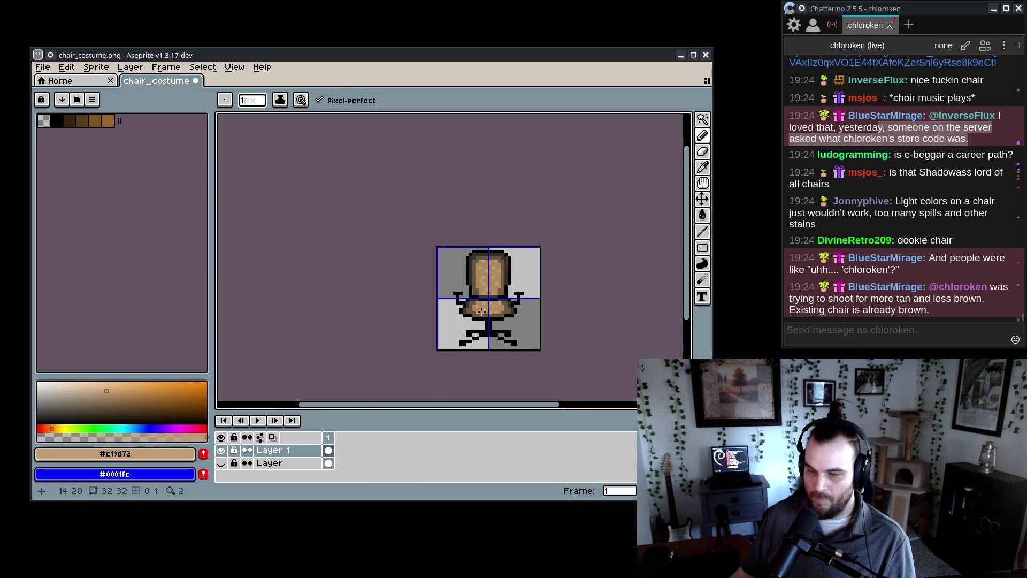
pyautogui.click(705, 121)
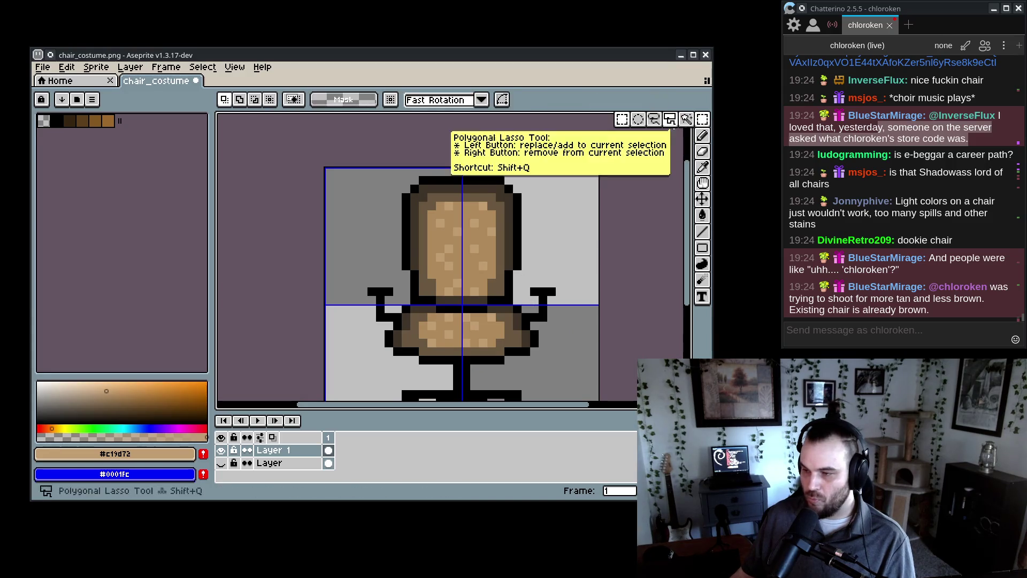
# - Drop the floating pixels beside the backrest and sample muted mid-brown #695740 with the Pencil
pyautogui.click(410, 275)
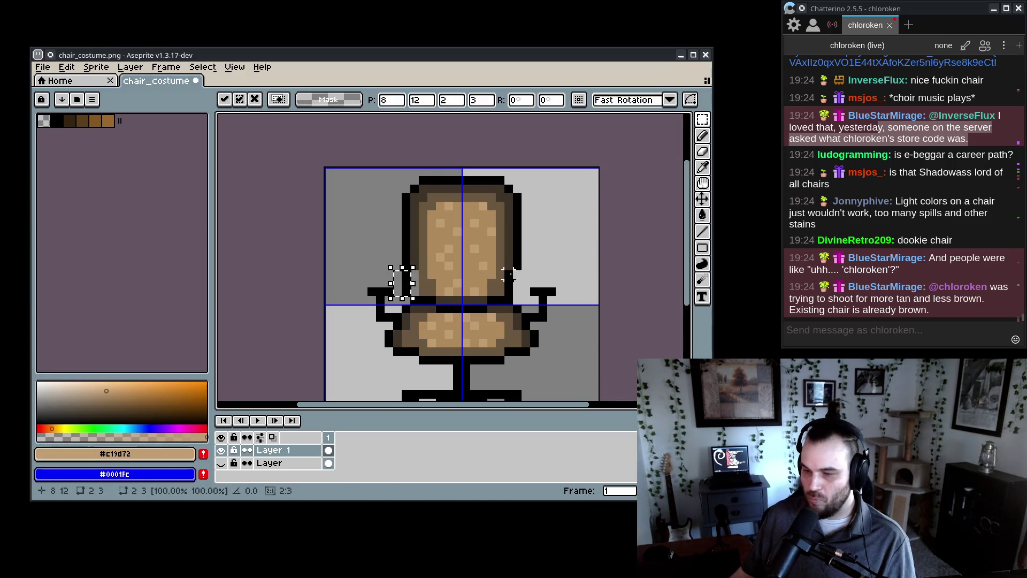
pyautogui.click(508, 273)
pyautogui.click(415, 274)
pyautogui.press('b')
pyautogui.keyDown('alt'); pyautogui.click(413, 263); pyautogui.keyUp('alt')
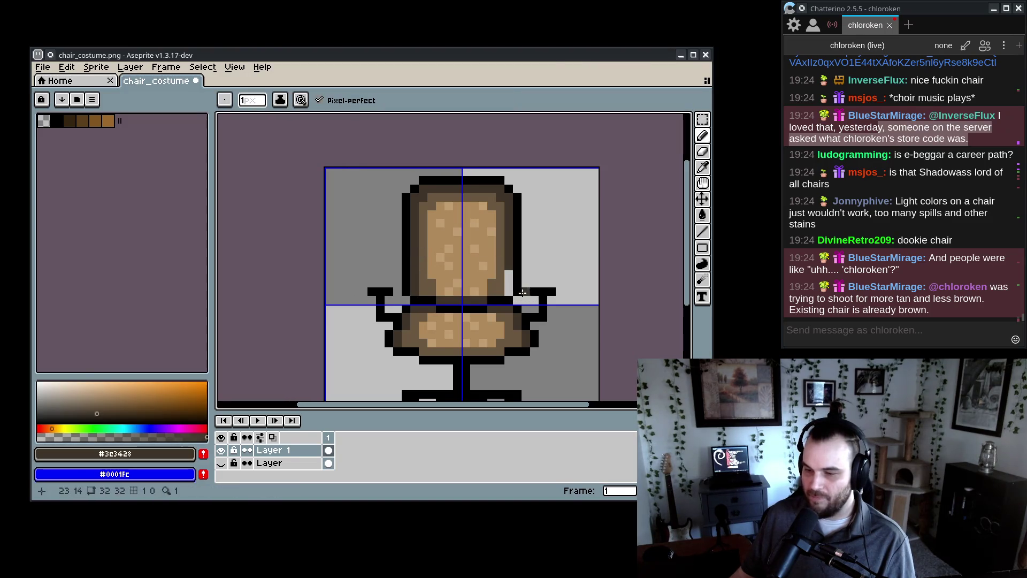
pyautogui.keyDown('alt'); pyautogui.click(492, 293); pyautogui.keyUp('alt')
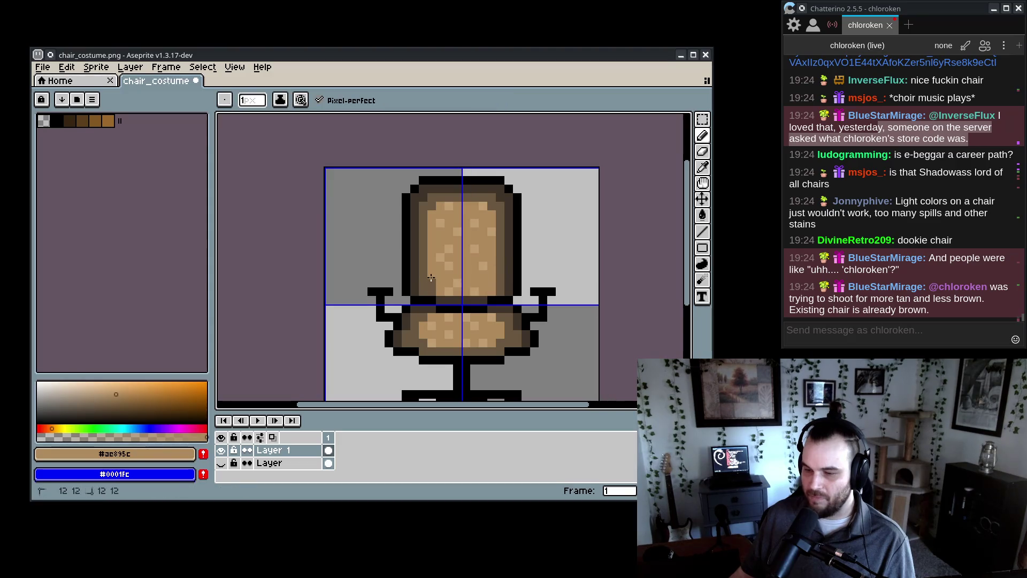
pyautogui.keyDown('alt'); pyautogui.click(421, 289); pyautogui.keyUp('alt')
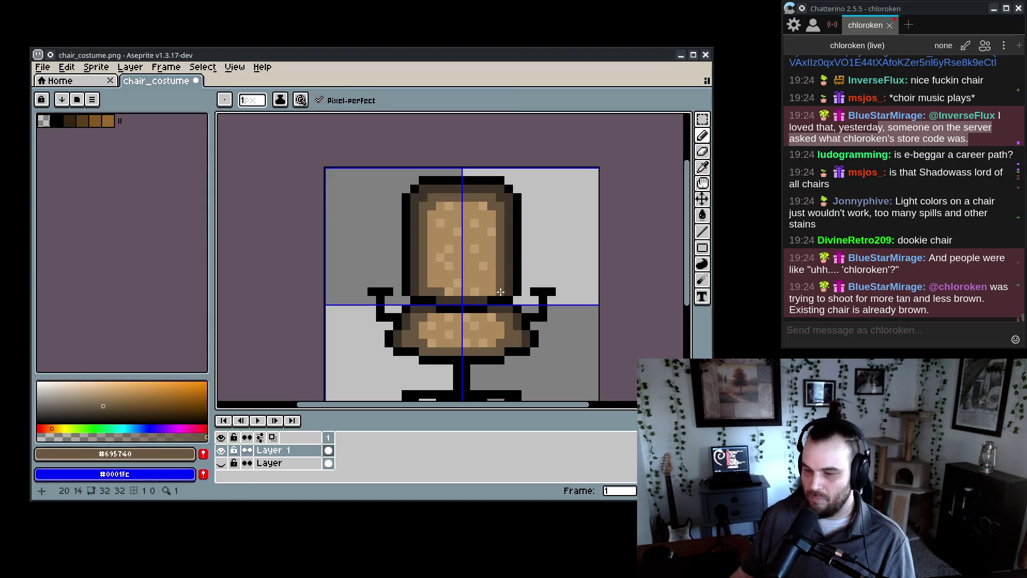
pyautogui.scroll(-3, 488, 290)
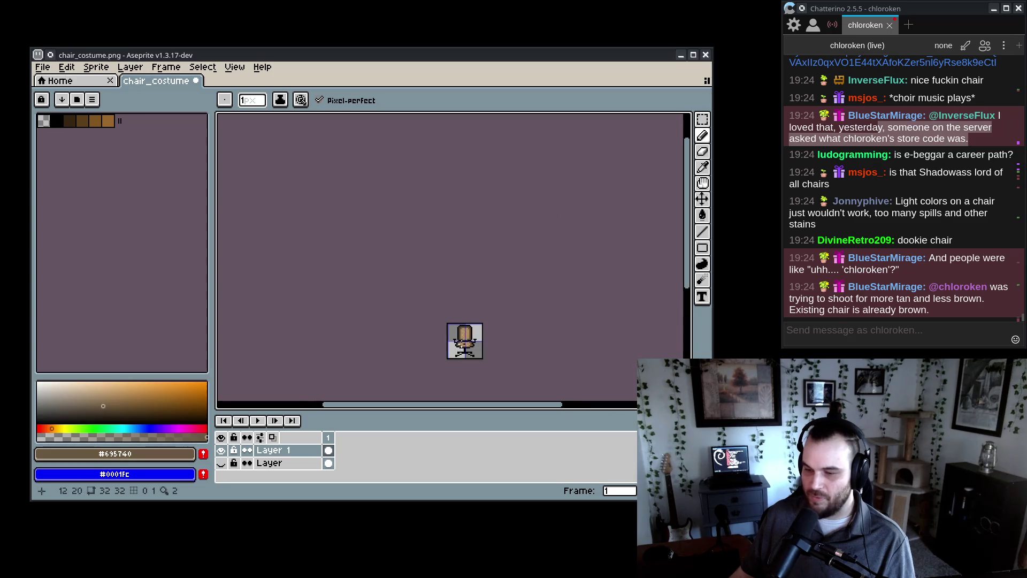
pyautogui.scroll(3, 462, 301)
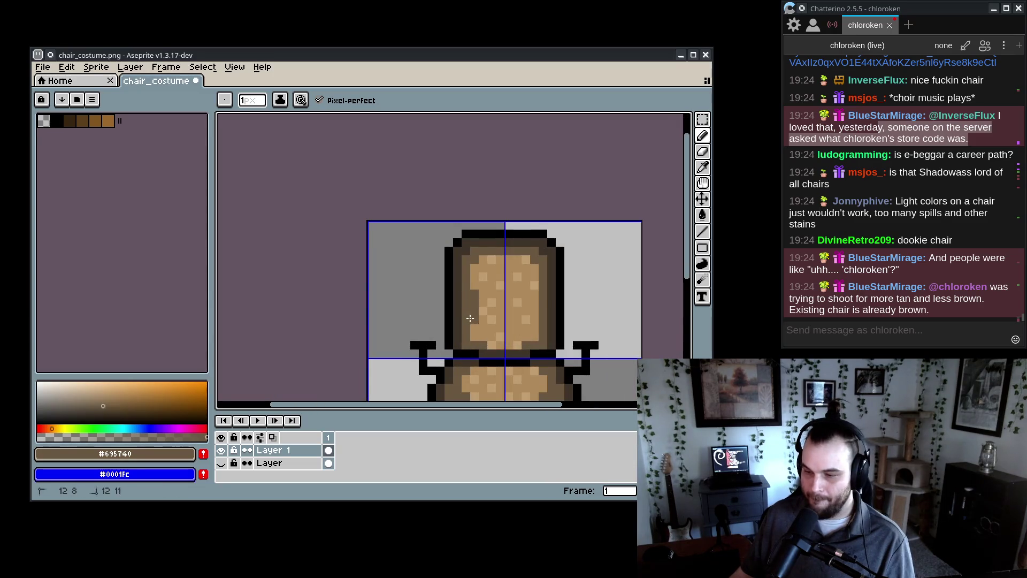
pyautogui.scroll(-6, 535, 311)
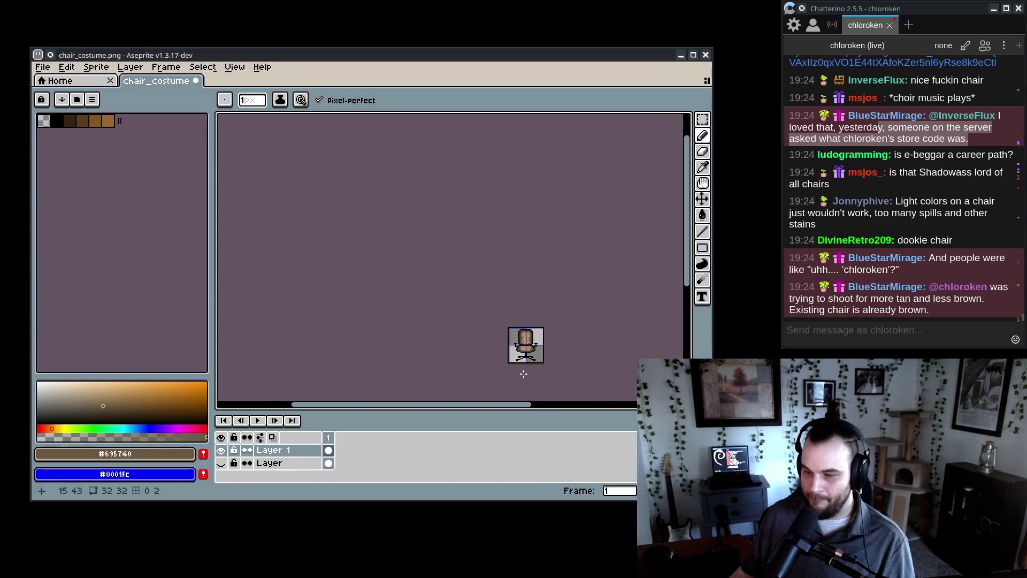
pyautogui.scroll(6, 401, 325)
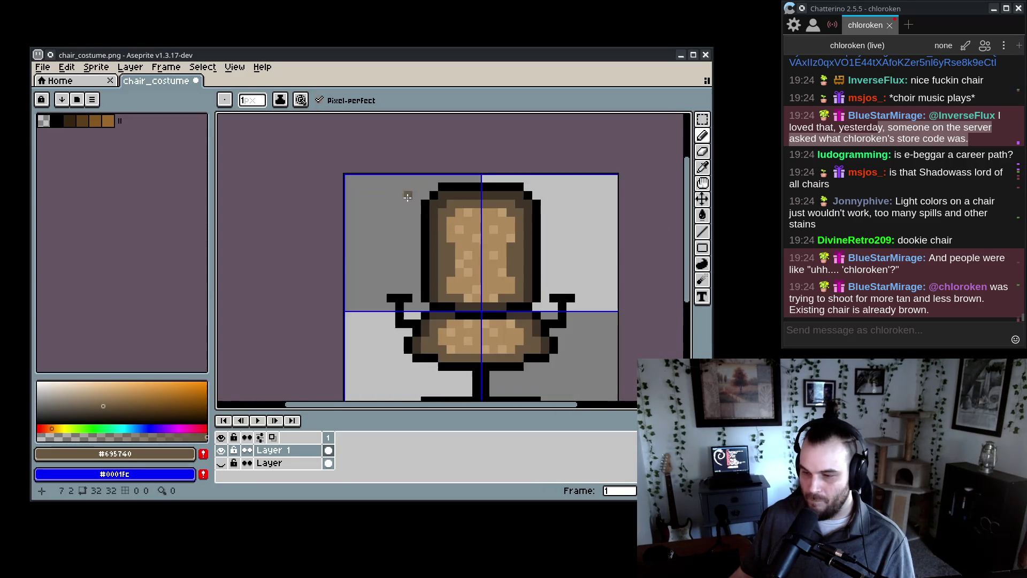
# - Magic-wand the brown cushion areas and raise their brightness to value 22
pyautogui.press('w')
pyautogui.click(452, 260)
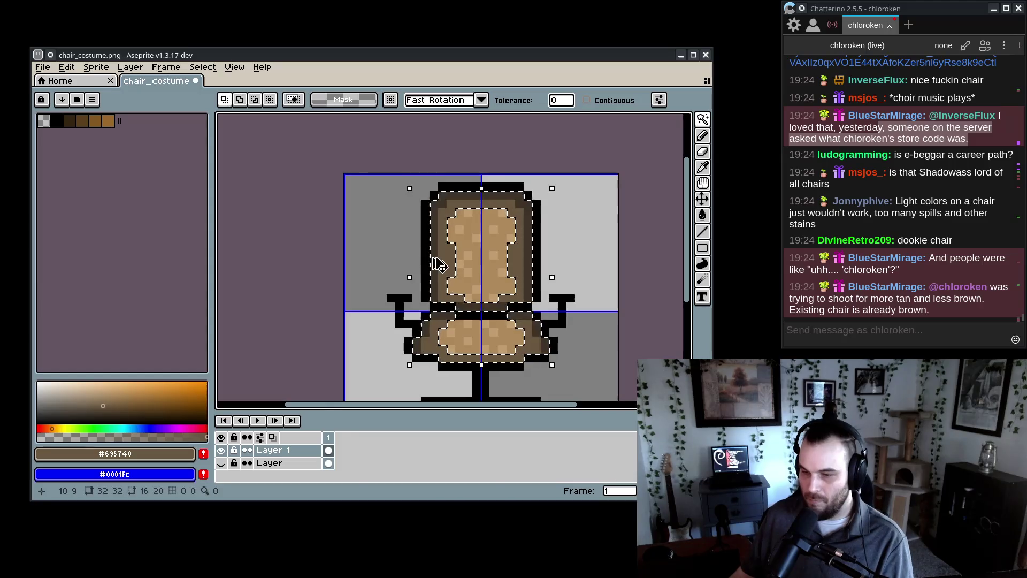
pyautogui.hotkey('ctrl', 'u')
pyautogui.moveTo(165, 391); pyautogui.dragTo(181, 394)
pyautogui.click(314, 333)
pyautogui.hotkey('ctrl', 'd')
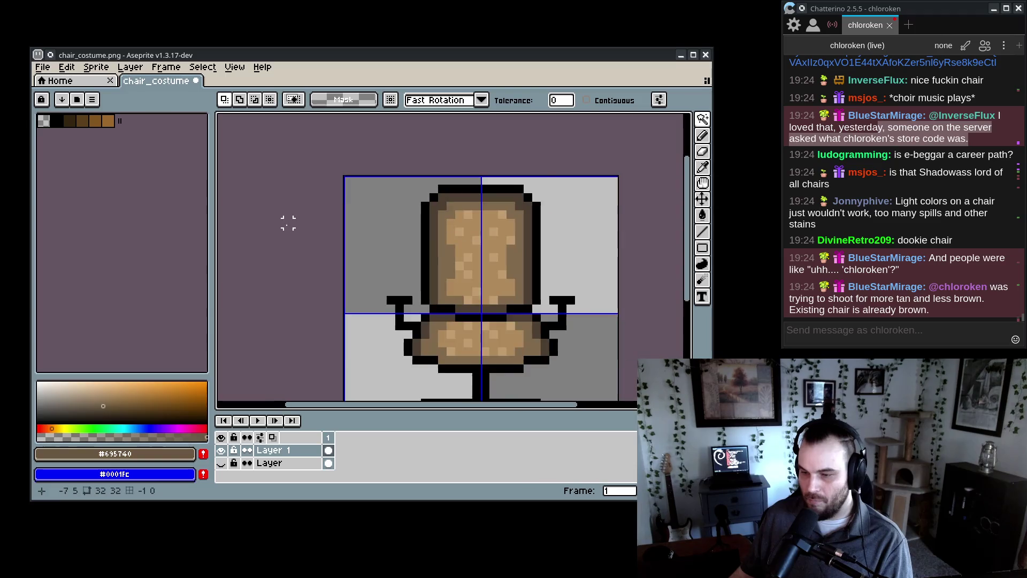
# - After discarding a trial, brighten the cushions to value 12 with a hue shift of -3
pyautogui.scroll(-2, 288, 223)
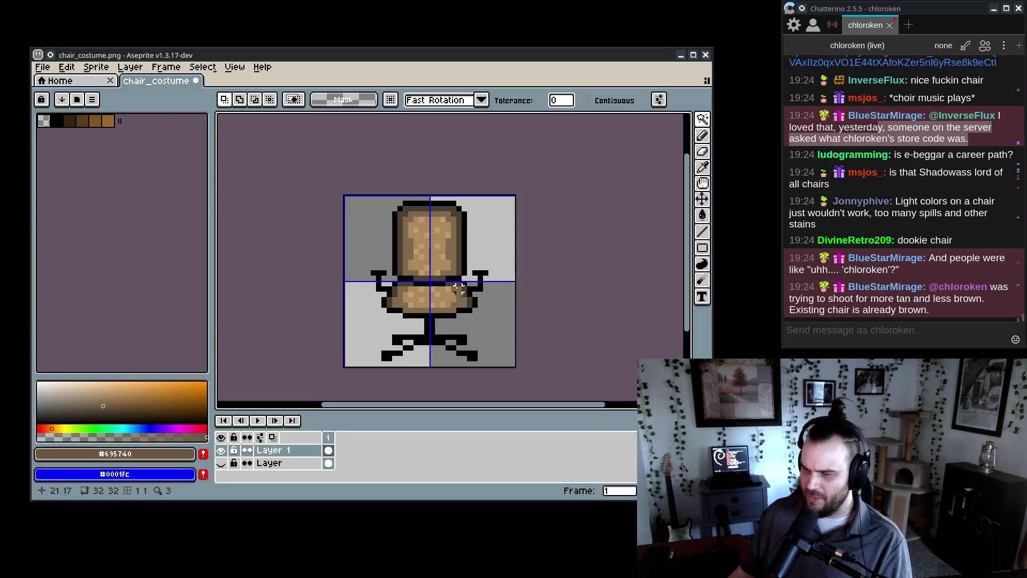
pyautogui.hotkey('ctrl', 'u')
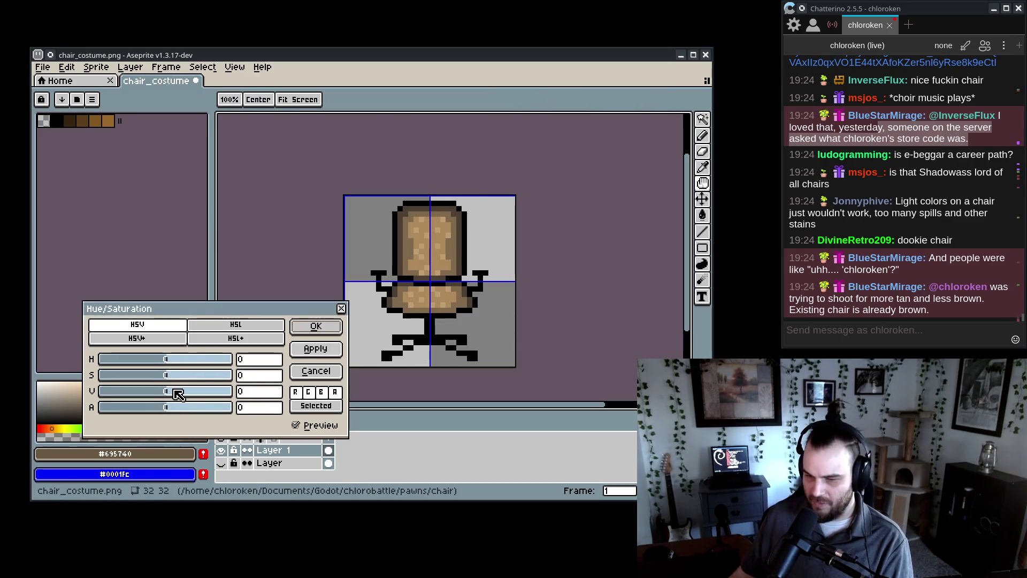
pyautogui.moveTo(171, 394); pyautogui.dragTo(182, 393)
pyautogui.click(165, 374)
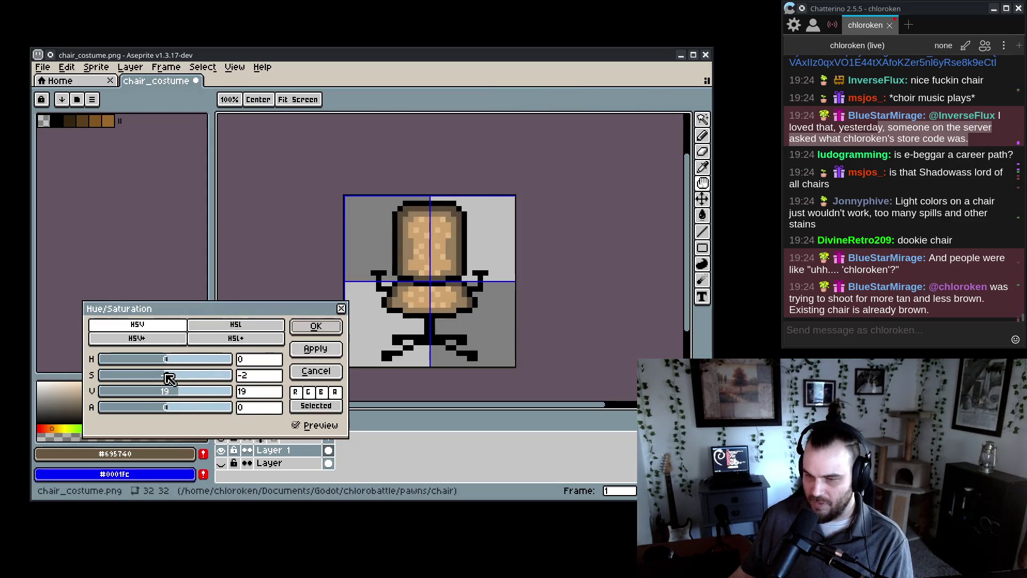
pyautogui.click(168, 377)
pyautogui.moveTo(172, 393)
pyautogui.mouseDown()
pyautogui.moveTo(167, 362)
pyautogui.moveTo(173, 367)
pyautogui.mouseUp()
pyautogui.click(321, 371)
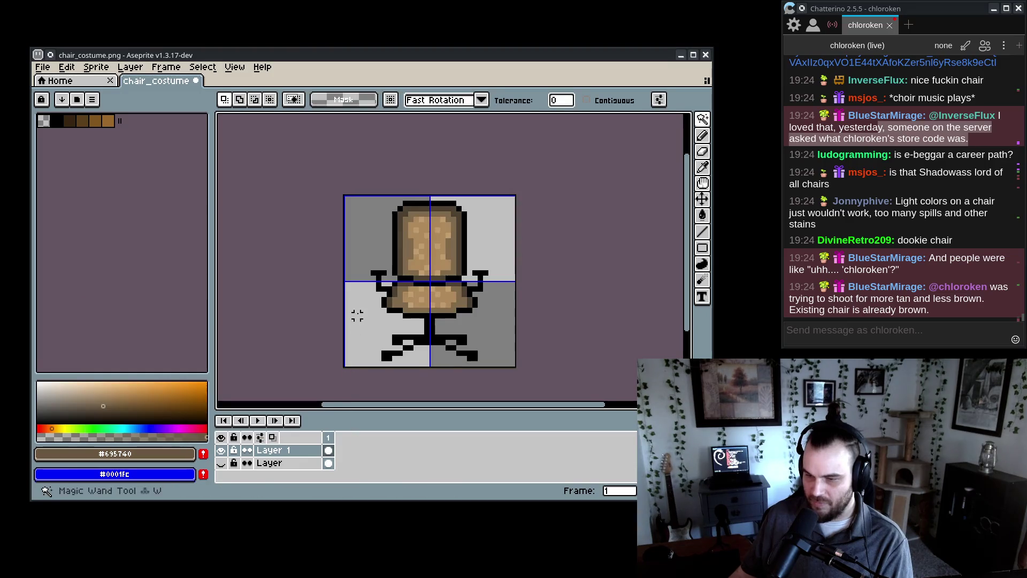
pyautogui.scroll(-1, 360, 312)
pyautogui.hotkey('ctrl', 'u')
pyautogui.click(175, 391)
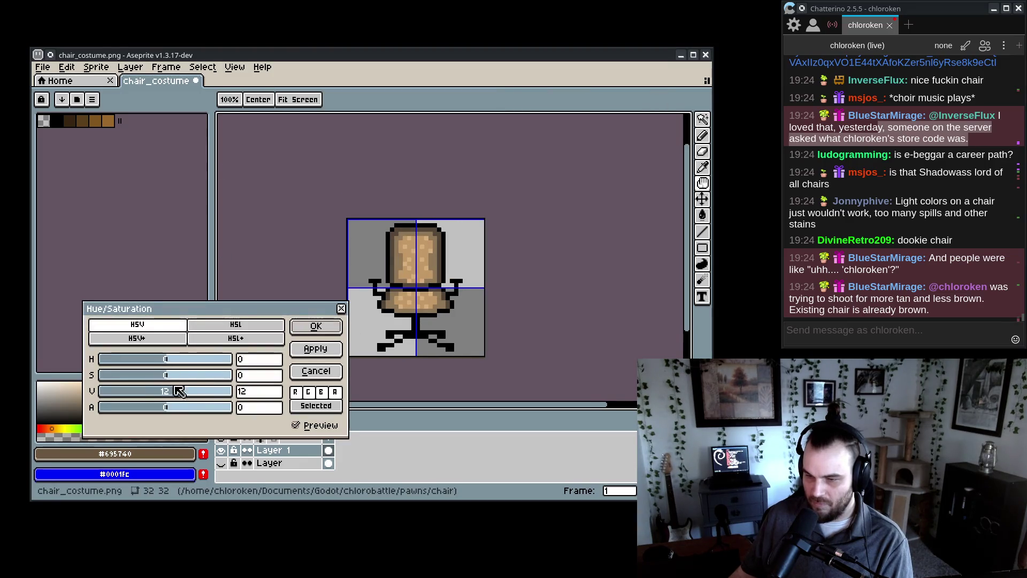
pyautogui.click(175, 363)
pyautogui.moveTo(169, 362); pyautogui.dragTo(171, 362)
pyautogui.click(316, 325)
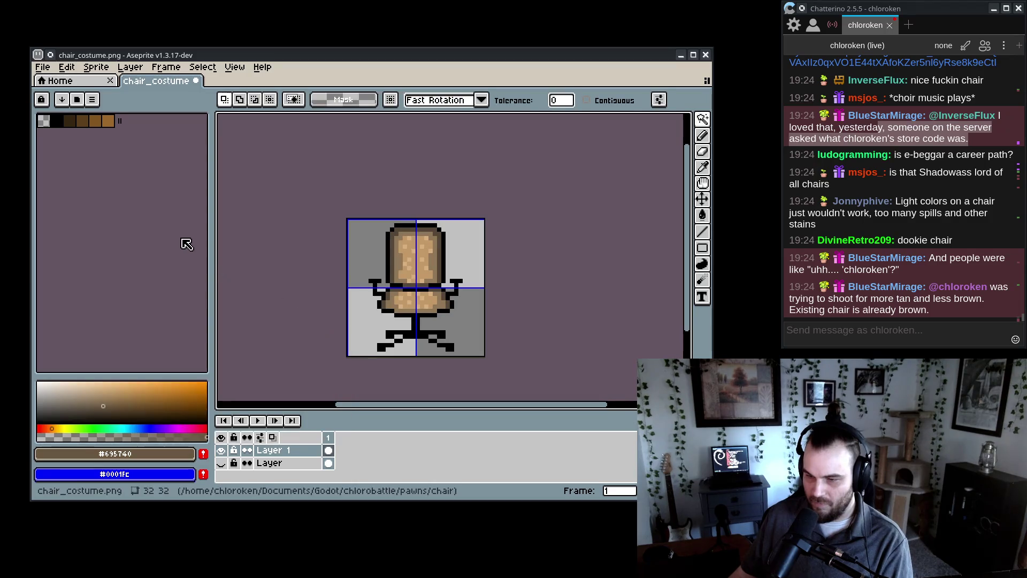
pyautogui.scroll(2, 489, 254)
pyautogui.scroll(-1, 489, 254)
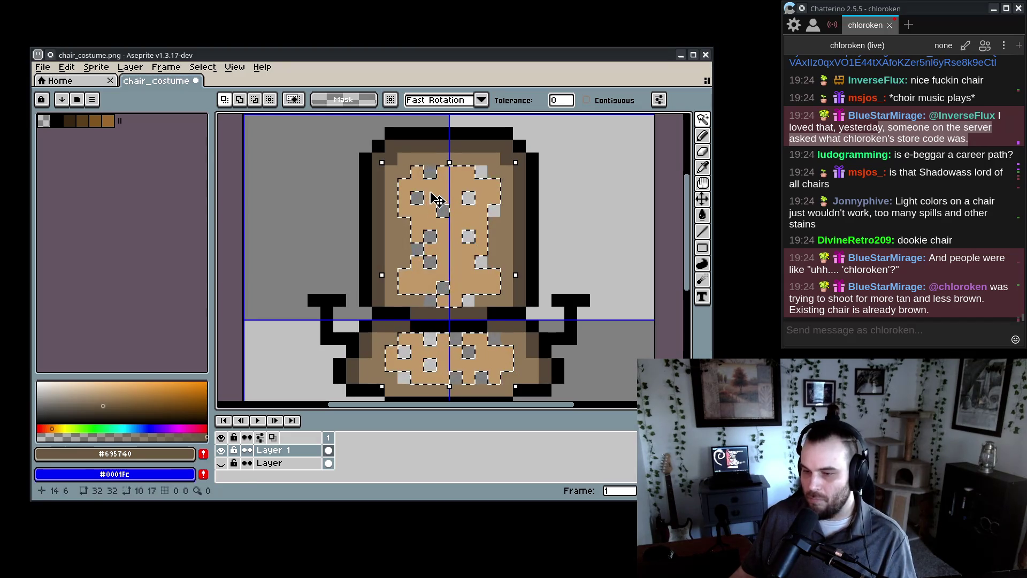
# - Fill all the speckle holes on the cushions with the tan #c39967
pyautogui.press('d')
pyautogui.keyDown('alt'); pyautogui.click(419, 199); pyautogui.keyUp('alt')
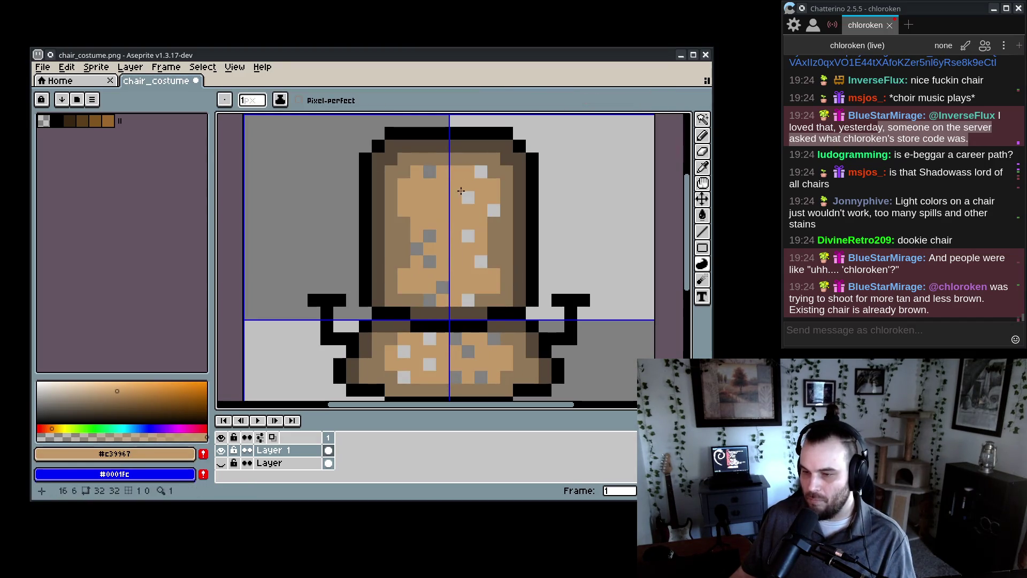
pyautogui.press('w')
pyautogui.click(435, 178)
pyautogui.hotkey('ctrl', 'z')
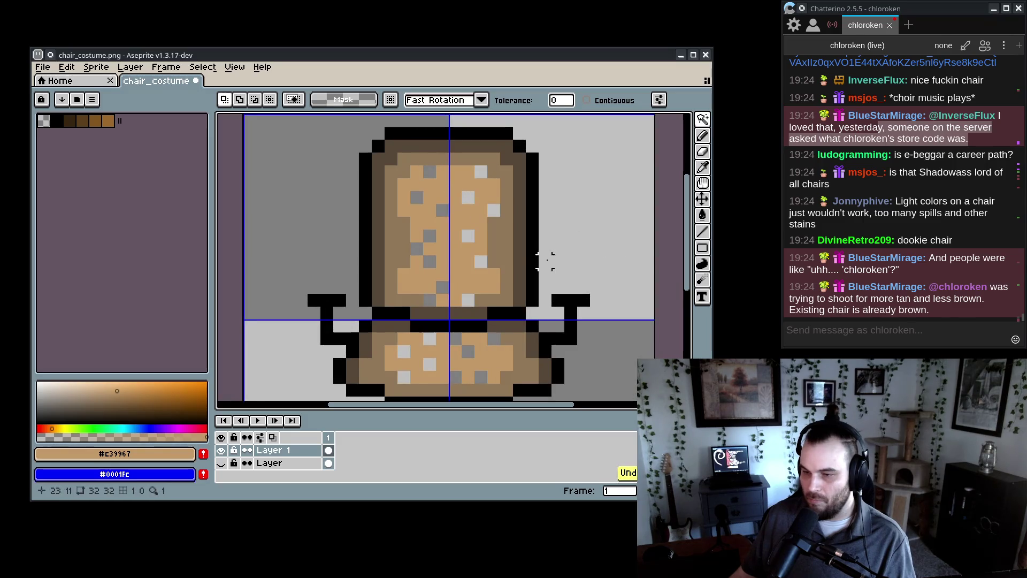
pyautogui.click(436, 189)
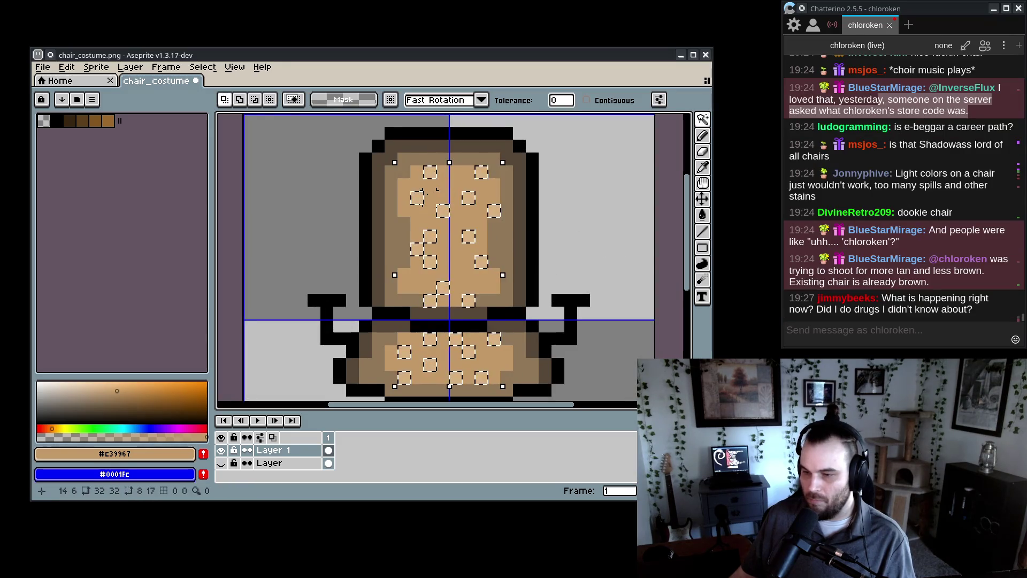
pyautogui.press('g')
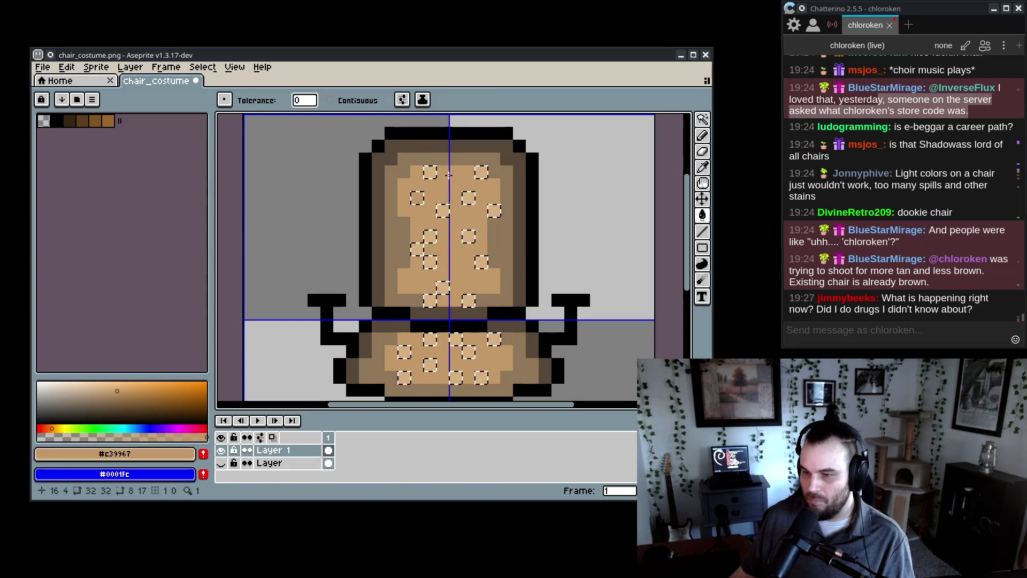
pyautogui.hotkey('ctrl', 'd')
pyautogui.scroll(-1, 575, 297)
pyautogui.moveTo(561, 263); pyautogui.dragTo(540, 260)
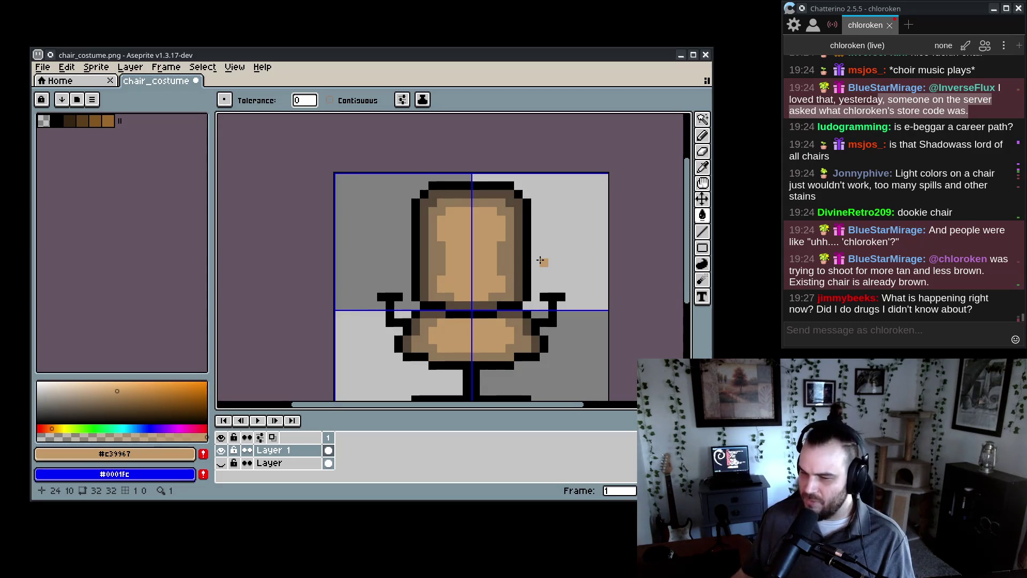
pyautogui.scroll(2, 540, 260)
# - Widen the canvas pane beside the palette and undo an accidental black background fill
pyautogui.moveTo(209, 173); pyautogui.dragTo(152, 172)
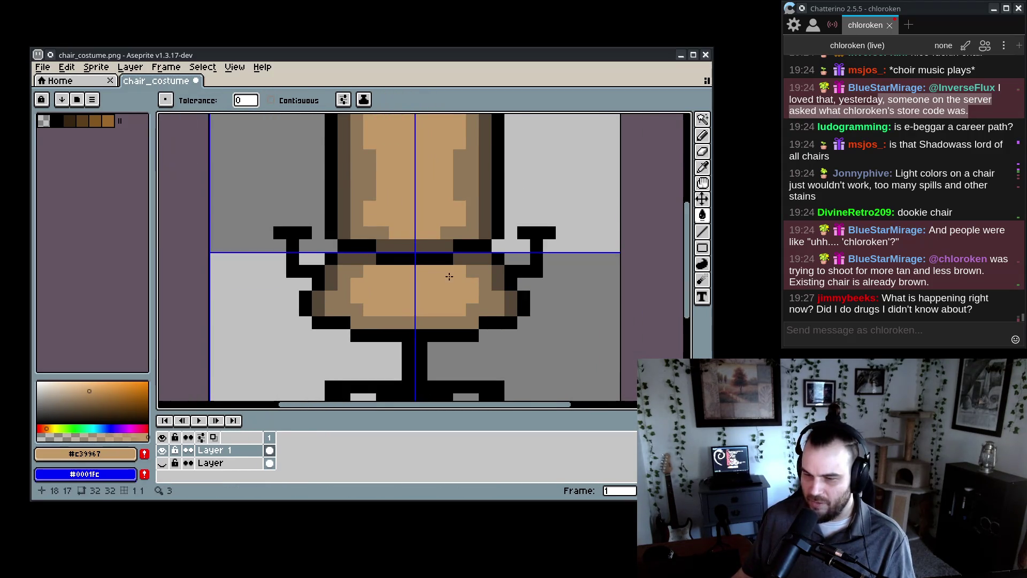
pyautogui.scroll(-1, 451, 250)
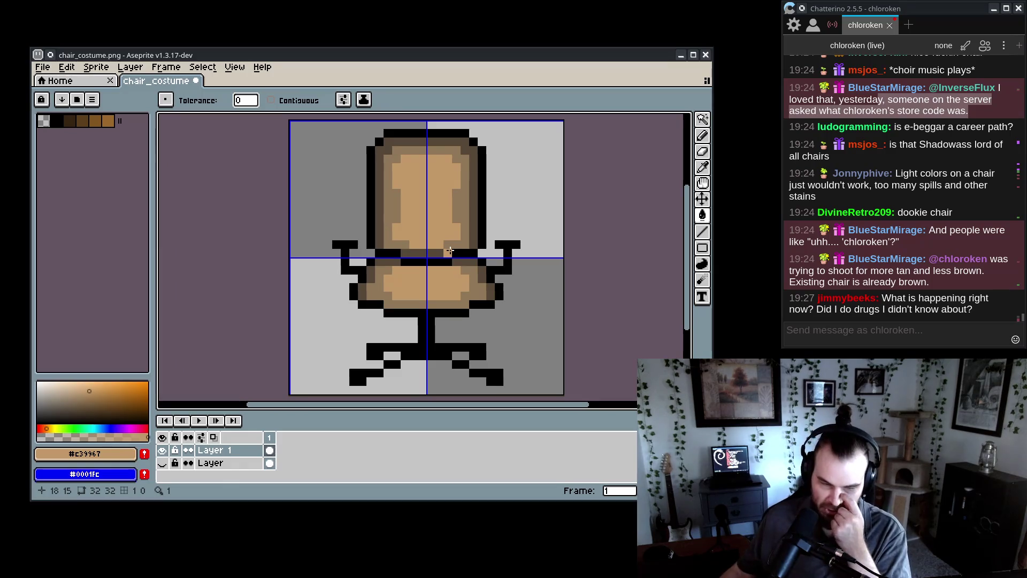
pyautogui.keyDown('alt'); pyautogui.click(496, 373); pyautogui.keyUp('alt')
pyautogui.click(422, 376)
pyautogui.hotkey('ctrl', 'z')
# - Clear the colour selection and place a pixel near the chair's base
pyautogui.press('w')
pyautogui.click(424, 384)
pyautogui.hotkey('ctrl', 'd')
pyautogui.press('b')
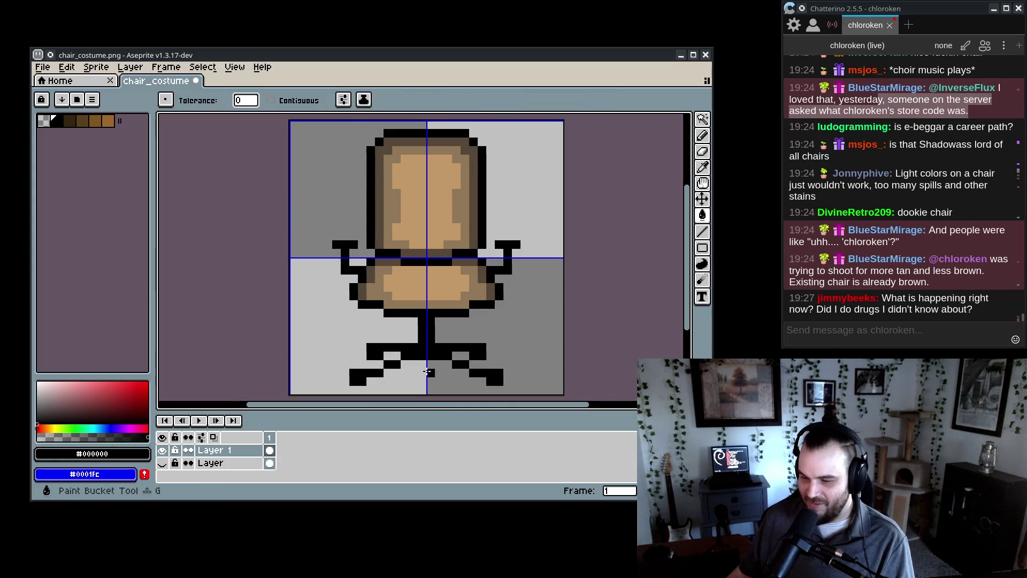
pyautogui.click(428, 365)
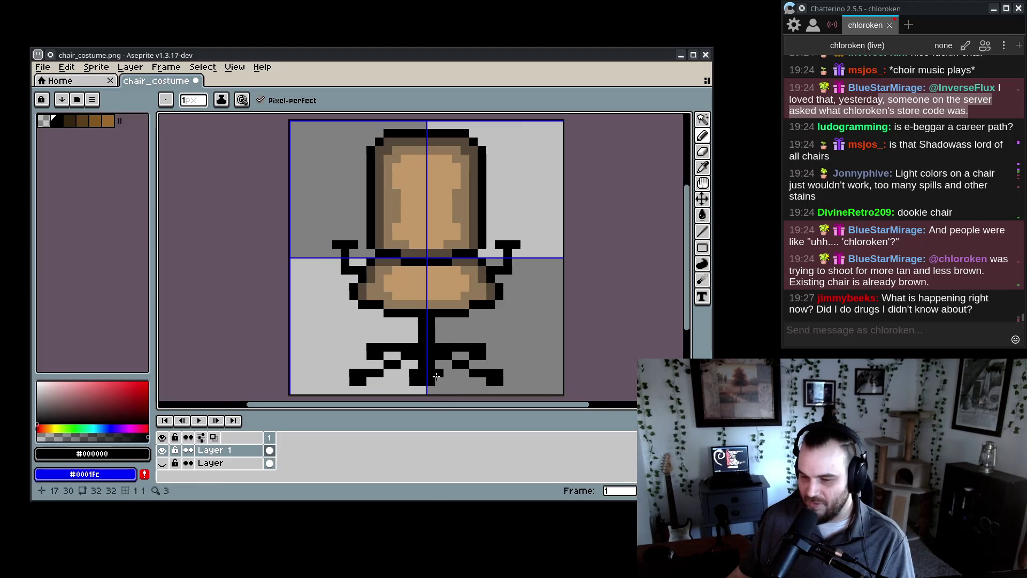
pyautogui.scroll(-5, 439, 385)
pyautogui.press('v')
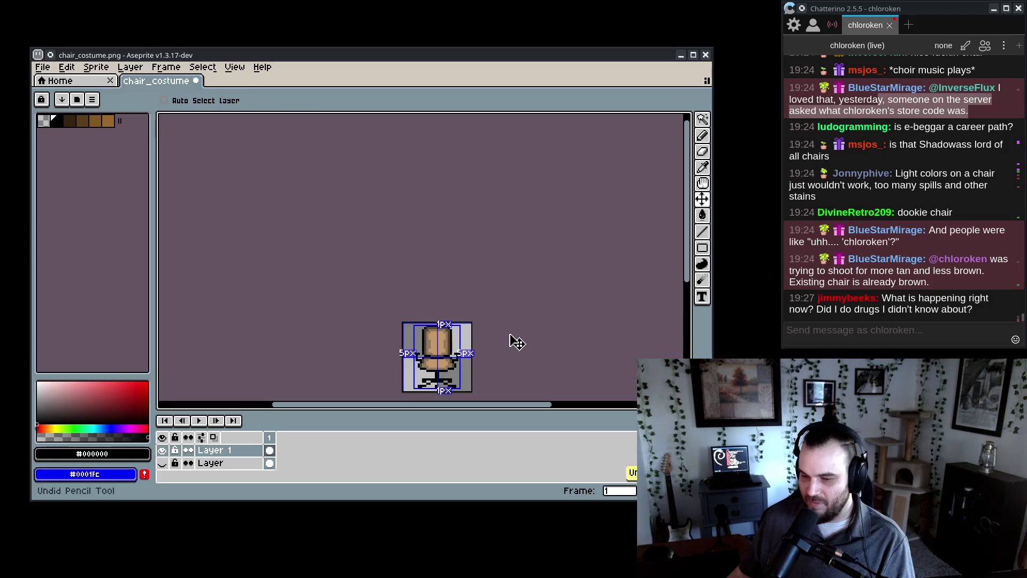
pyautogui.scroll(5, 441, 389)
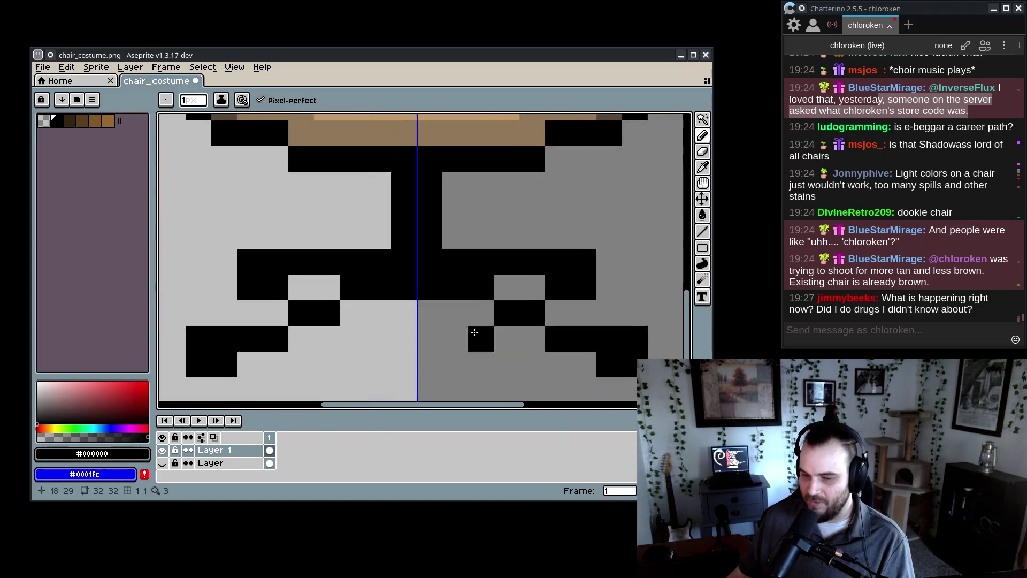
pyautogui.scroll(-1, 639, 208)
# - Select the black leg piece by colour, shift it one pixel right, and commit it
pyautogui.click(704, 122)
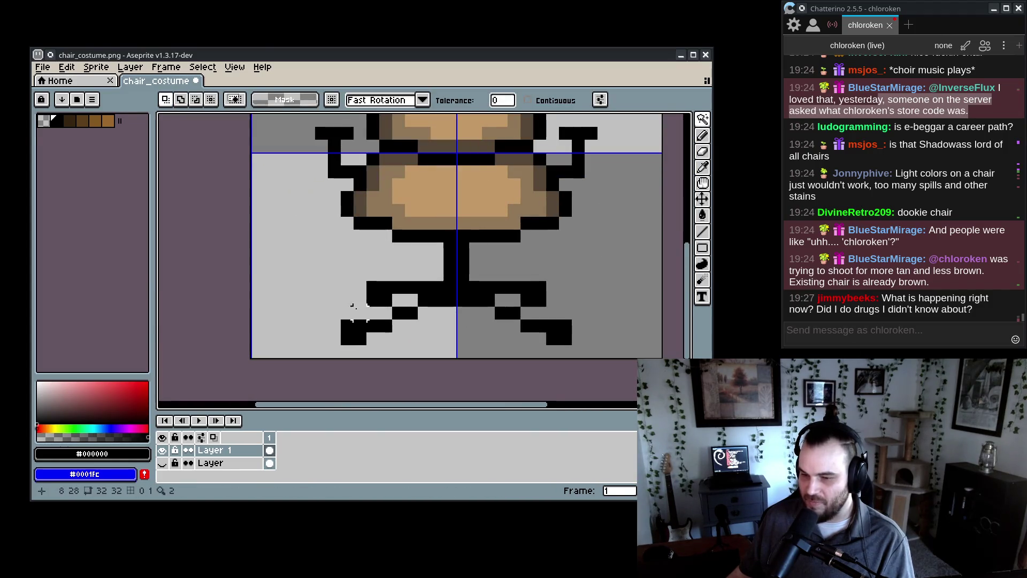
pyautogui.click(412, 332)
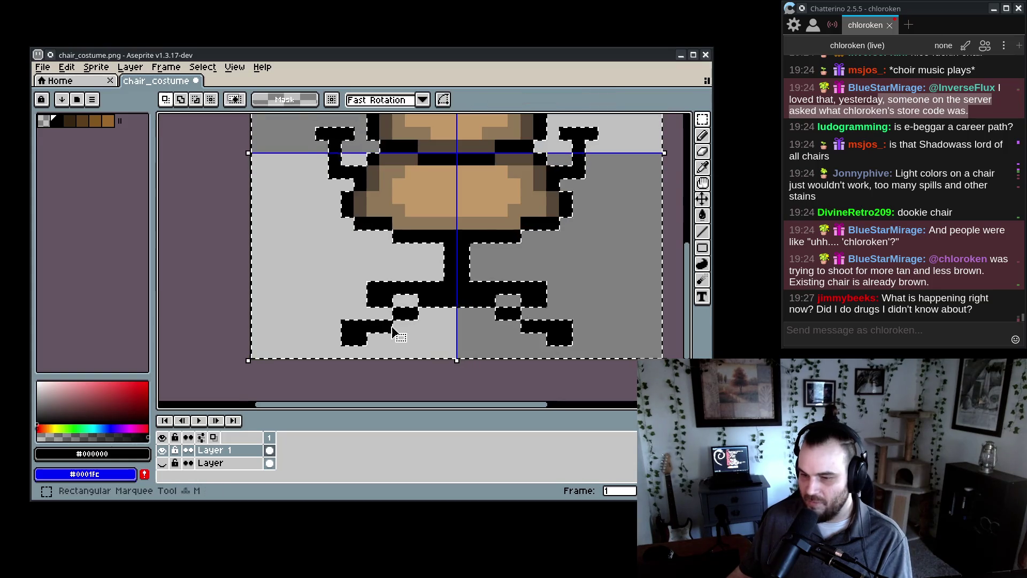
pyautogui.moveTo(413, 335); pyautogui.dragTo(428, 341)
pyautogui.press('Return')
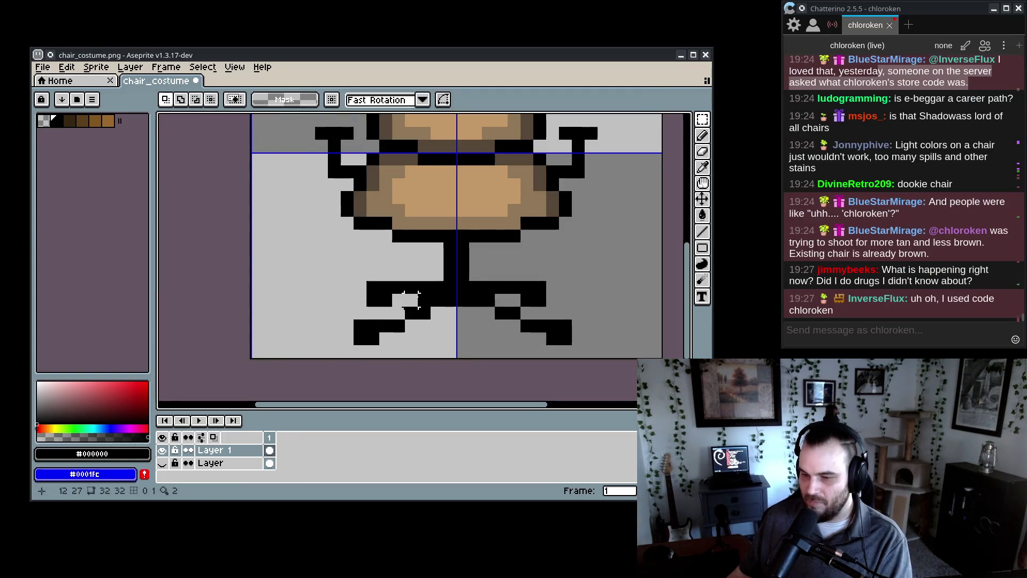
pyautogui.hotkey('ctrl', 'd')
# - Marquee-select the chair's right leg, move it one pixel left, and commit
pyautogui.press('e')
pyautogui.press('m')
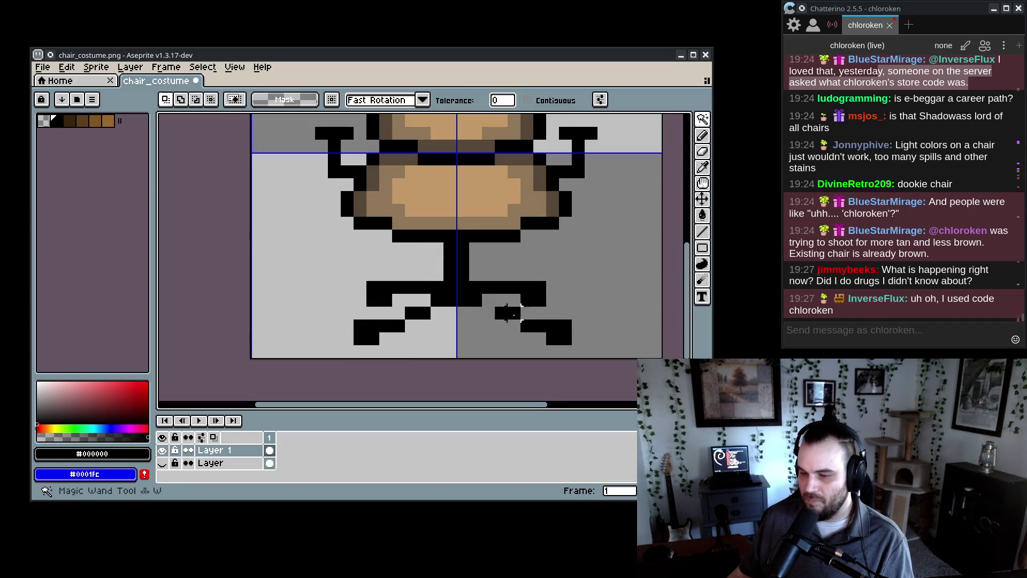
pyautogui.moveTo(491, 304)
pyautogui.mouseDown()
pyautogui.moveTo(588, 360)
pyautogui.moveTo(530, 342)
pyautogui.mouseUp()
pyautogui.press('Return')
pyautogui.scroll(-6, 525, 383)
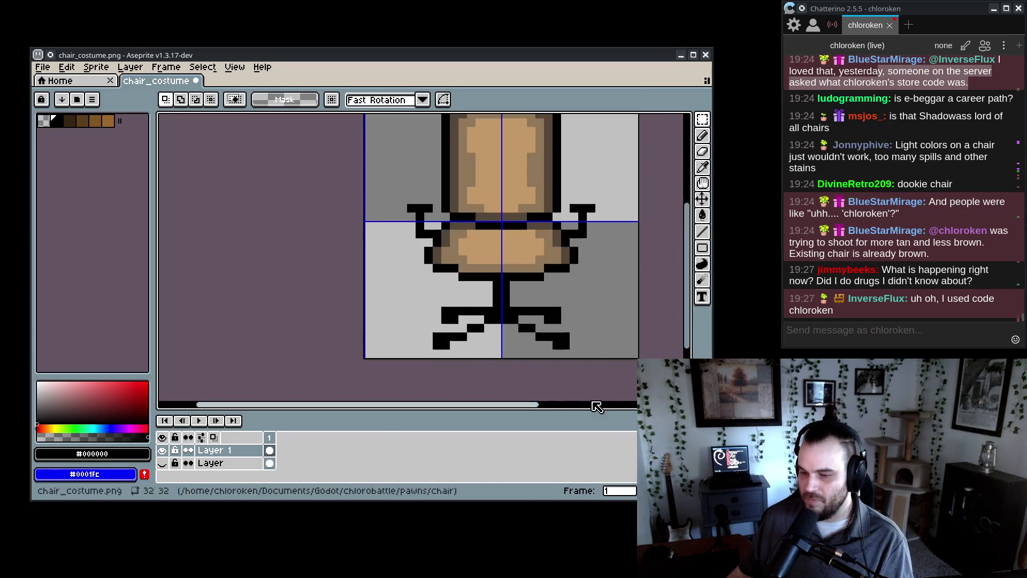
pyautogui.scroll(-1, 526, 384)
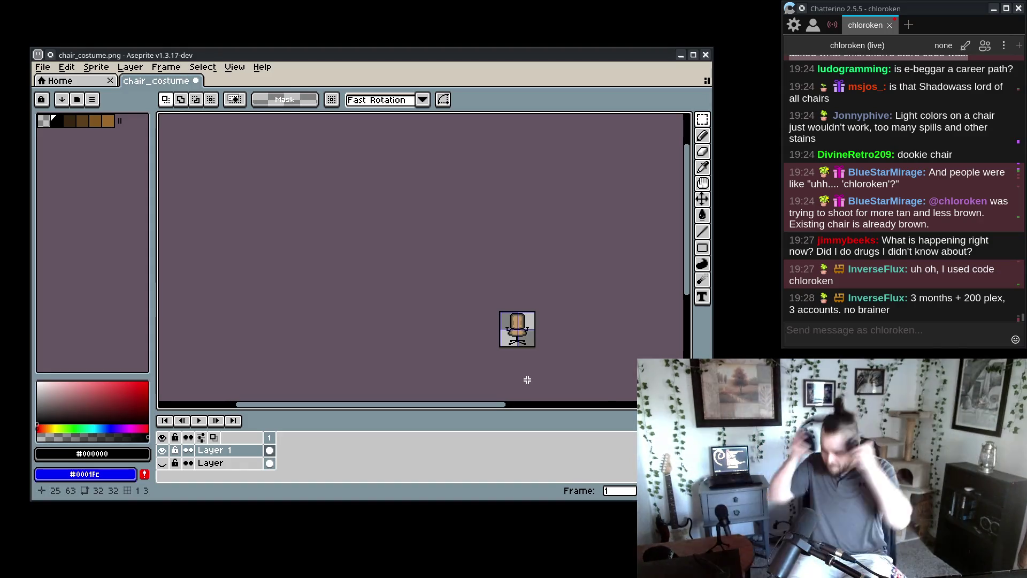
pyautogui.scroll(5, 530, 332)
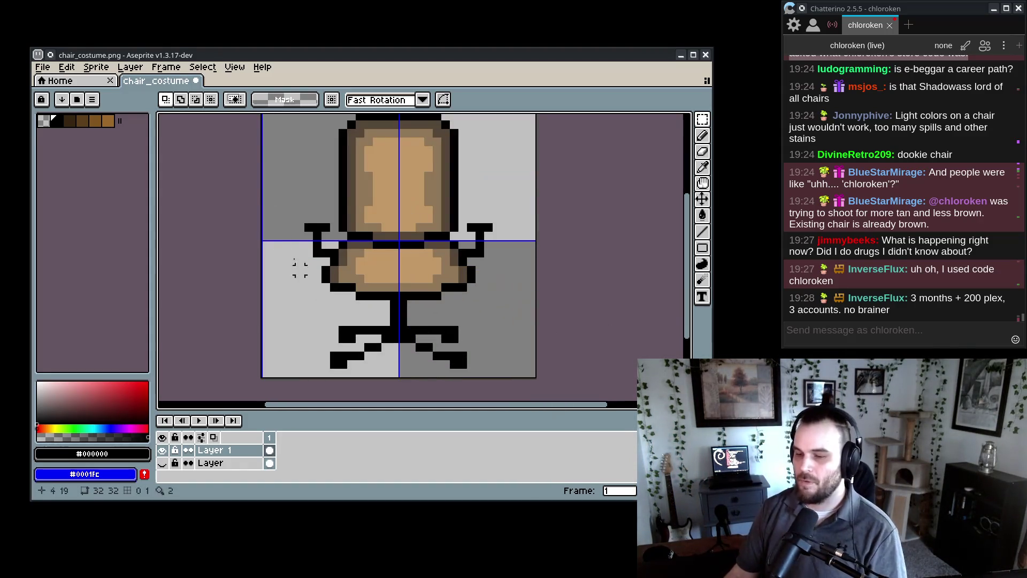
# - Sample the tan cushion colour, undoing a stray tan stroke on the back cushion
pyautogui.press('i')
pyautogui.keyDown('alt'); pyautogui.click(410, 267); pyautogui.keyUp('alt')
pyautogui.moveTo(393, 270); pyautogui.dragTo(393, 313)
pyautogui.hotkey('ctrl', 'z')
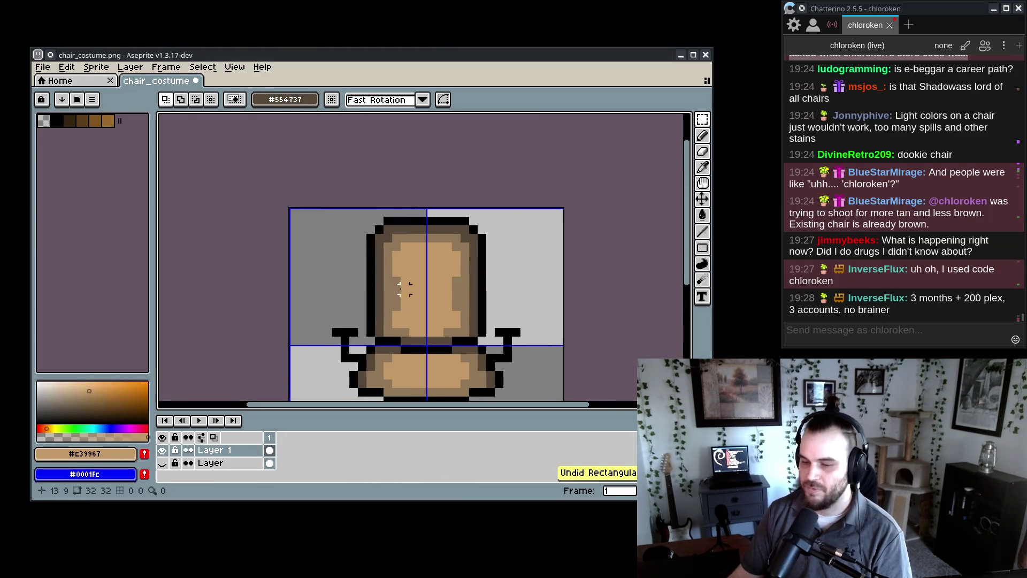
pyautogui.scroll(2, 399, 258)
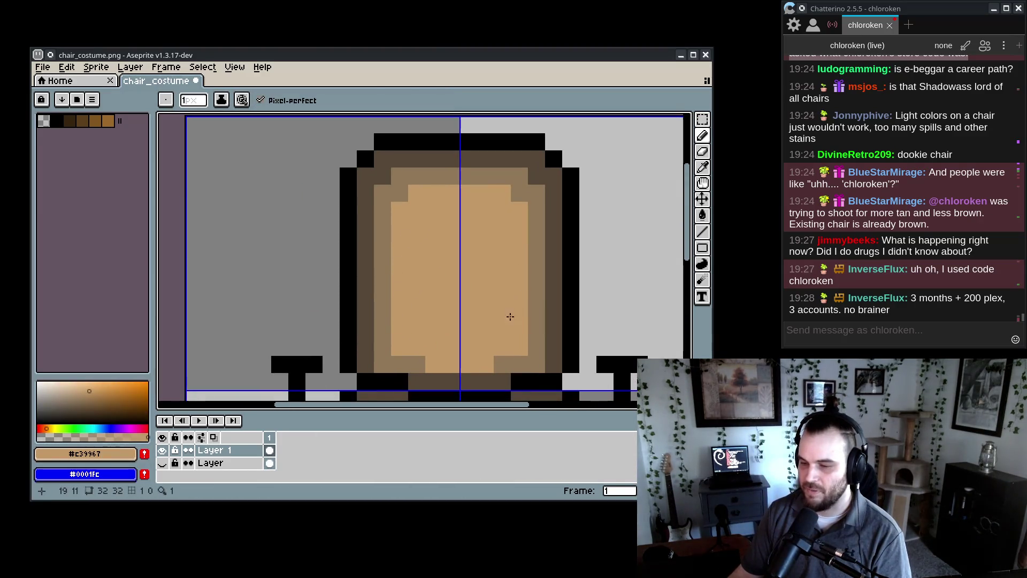
pyautogui.scroll(-2, 398, 258)
# - Select the brown band around the cushions and raise its brightness with Hue/Saturation
pyautogui.press('w')
pyautogui.click(420, 213)
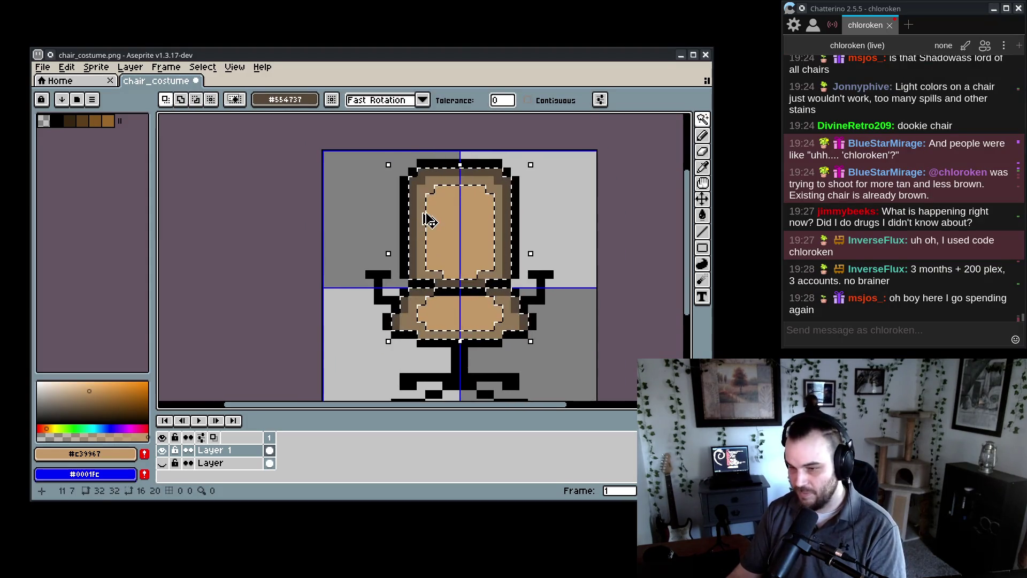
pyautogui.hotkey('ctrl', 'u')
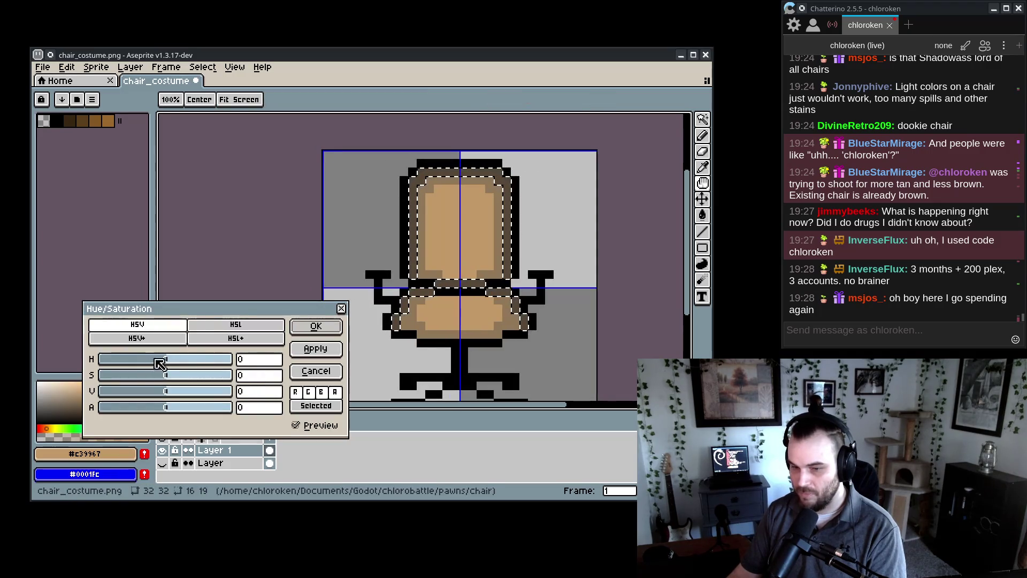
pyautogui.moveTo(177, 391); pyautogui.dragTo(184, 393)
pyautogui.click(315, 326)
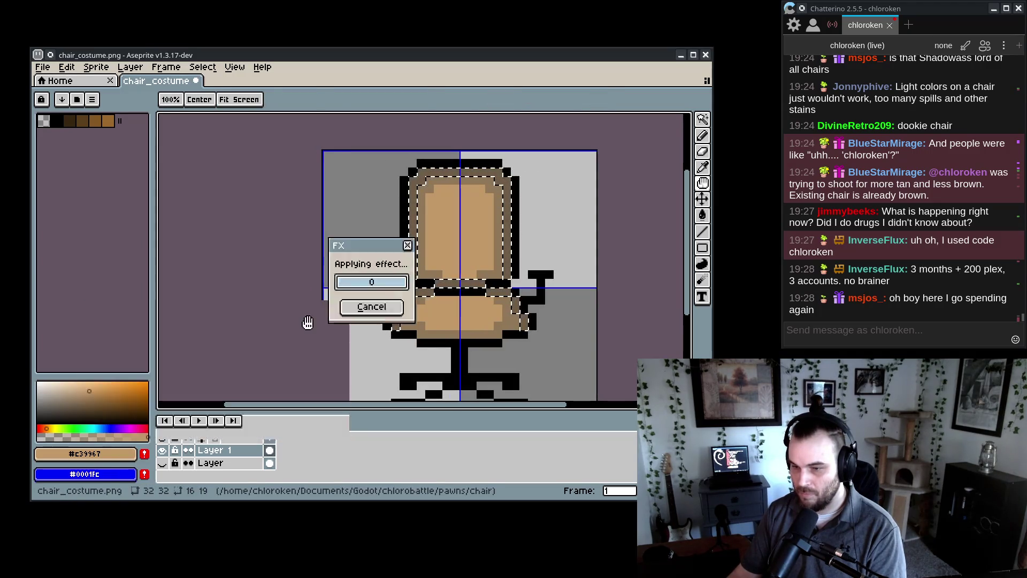
pyautogui.hotkey('ctrl', 'u')
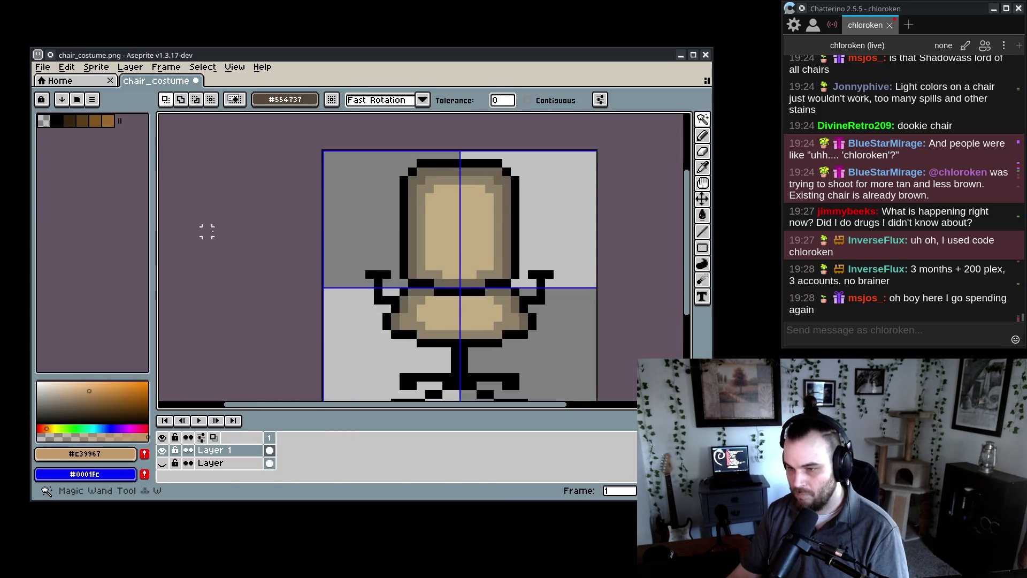
# - Draw a black pixel bar beside the chair stem, then undo it
pyautogui.scroll(-7, 229, 236)
pyautogui.scroll(4, 262, 231)
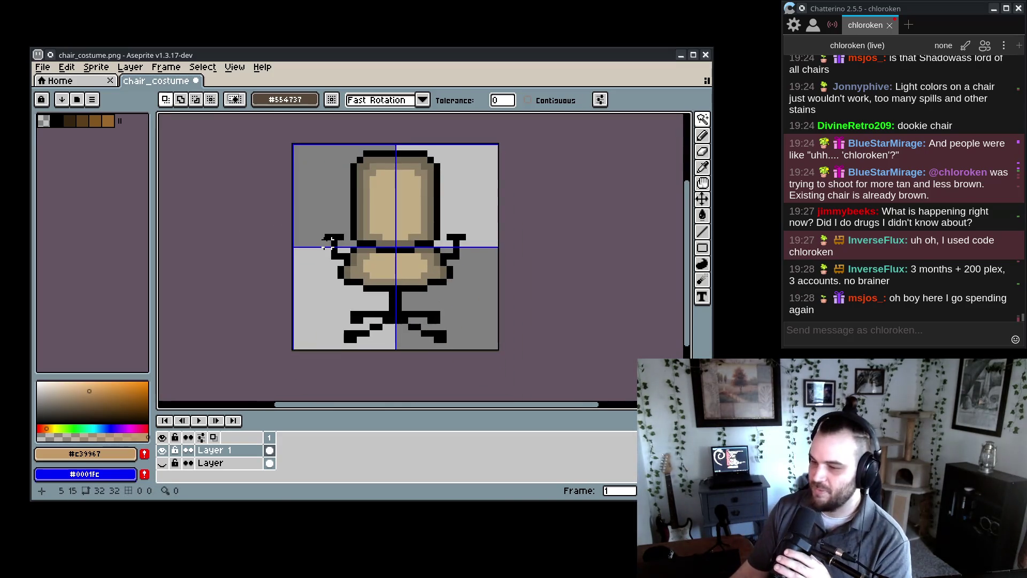
pyautogui.scroll(3, 437, 282)
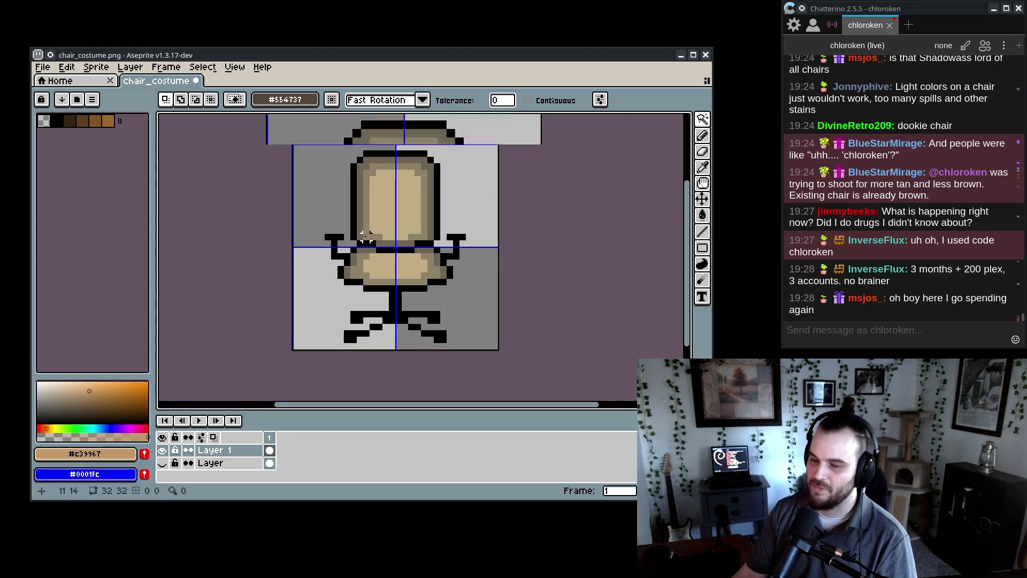
pyautogui.scroll(-3, 439, 316)
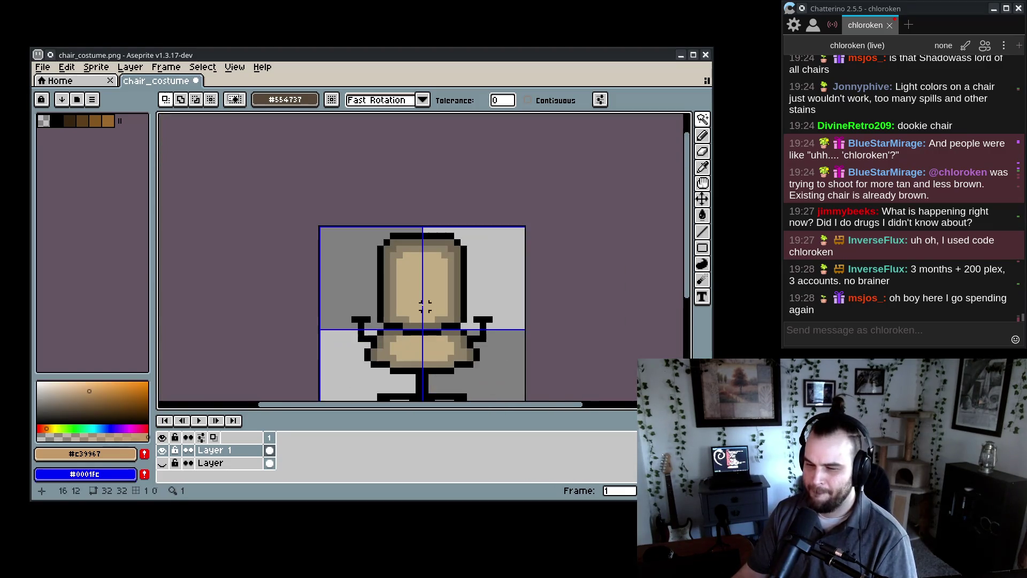
pyautogui.scroll(-4, 406, 306)
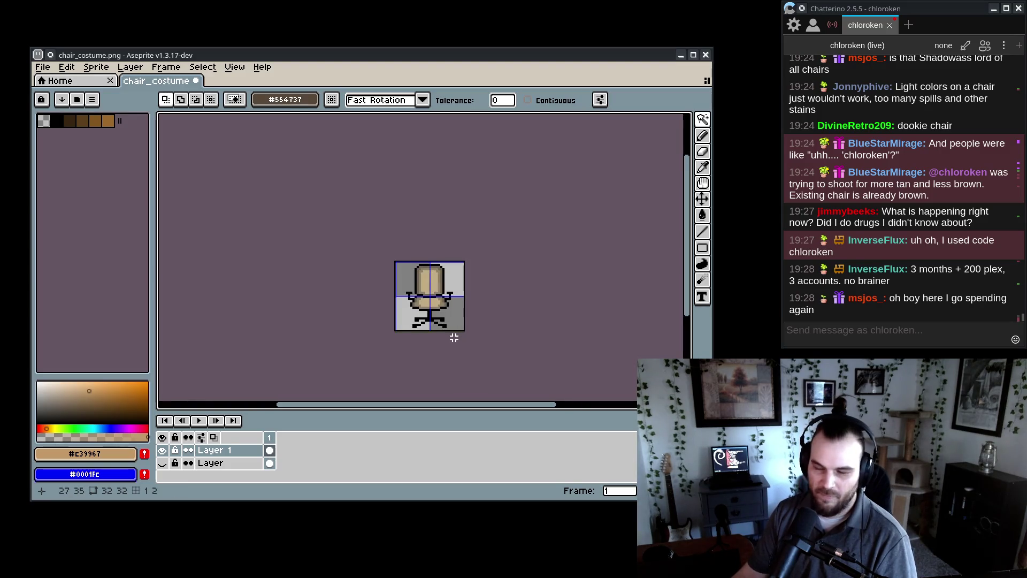
pyautogui.scroll(4, 453, 337)
pyautogui.keyDown('alt'); pyautogui.click(386, 311); pyautogui.keyUp('alt')
pyautogui.press('b')
pyautogui.click(383, 310)
pyautogui.moveTo(383, 310)
pyautogui.mouseDown()
pyautogui.moveTo(406, 312)
pyautogui.moveTo(383, 306)
pyautogui.mouseUp()
pyautogui.hotkey('ctrl', 'z')
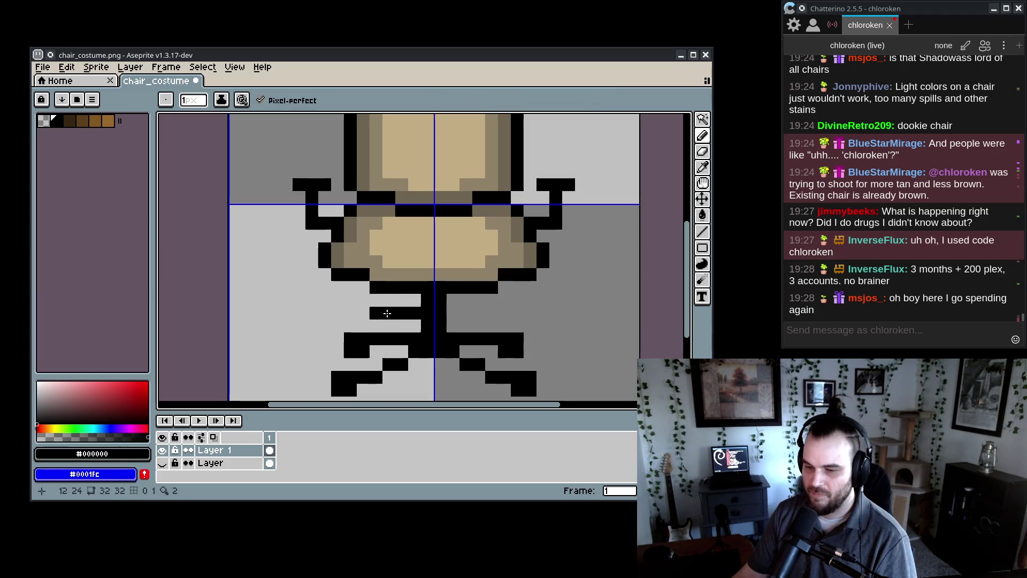
pyautogui.hotkey('ctrl', 'z')
# - Add a black pixel by the seat bottom and erase outline pixels on both seat sides
pyautogui.click(375, 300)
pyautogui.moveTo(374, 304); pyautogui.dragTo(376, 342)
pyautogui.press('e')
pyautogui.moveTo(327, 283); pyautogui.dragTo(326, 326)
pyautogui.moveTo(545, 286)
pyautogui.mouseDown()
pyautogui.moveTo(545, 326)
pyautogui.moveTo(532, 300)
pyautogui.mouseUp()
# - Redraw the black outline down the seat sides and erase both bottom corner pixels
pyautogui.press('b')
pyautogui.moveTo(340, 287); pyautogui.dragTo(340, 300)
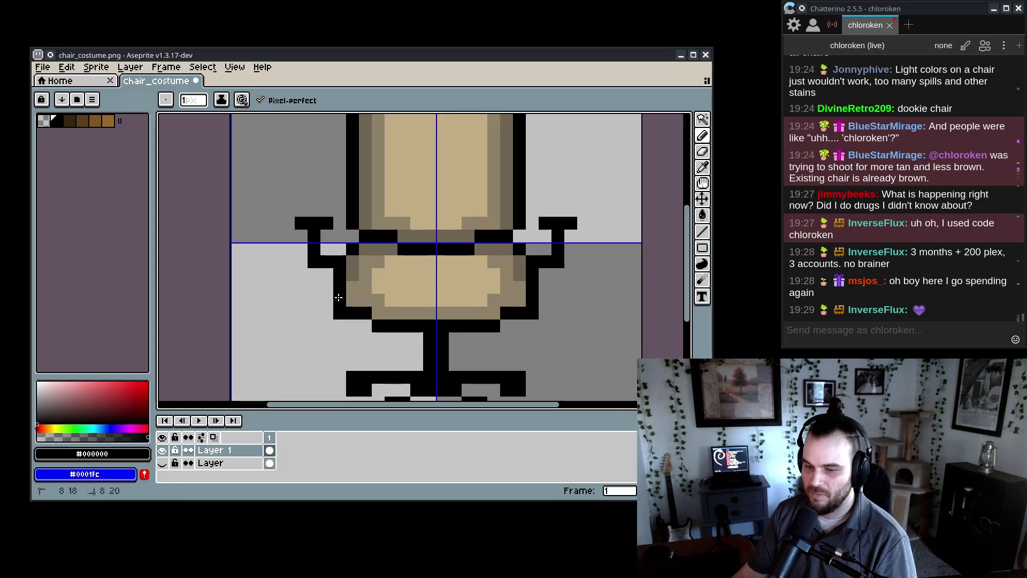
pyautogui.press('e')
pyautogui.click(340, 313)
pyautogui.click(532, 313)
pyautogui.scroll(-4, 532, 313)
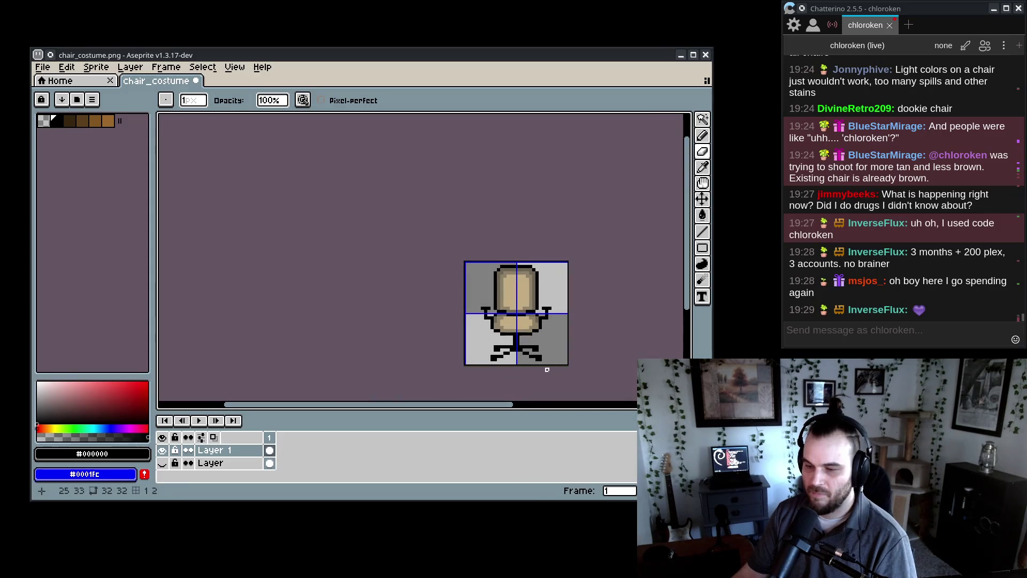
# - Marquee-select the right armrest and drop it one pixel, then the left armrest
pyautogui.scroll(2, 547, 369)
pyautogui.press('ctrl')
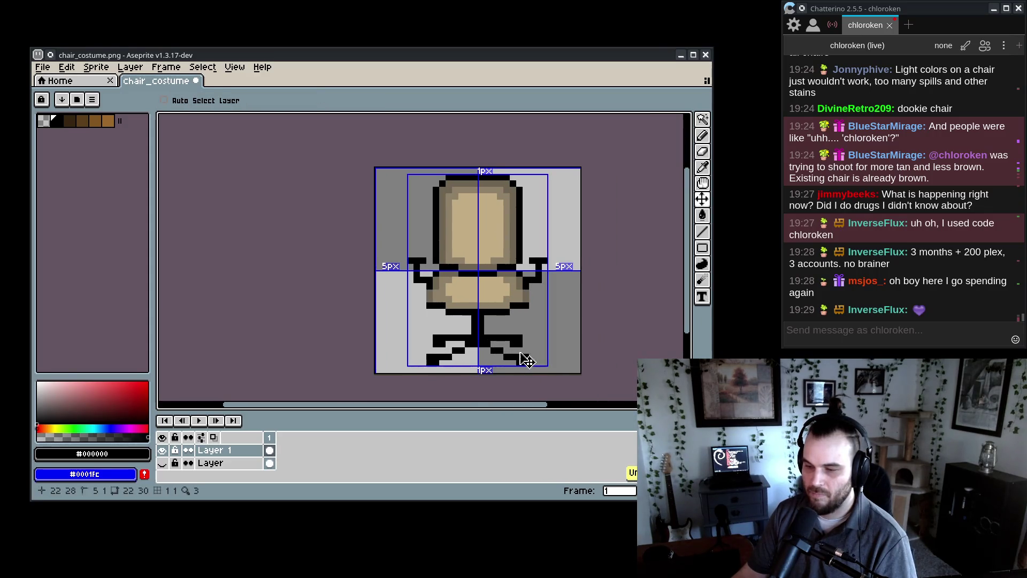
pyautogui.scroll(1, 471, 305)
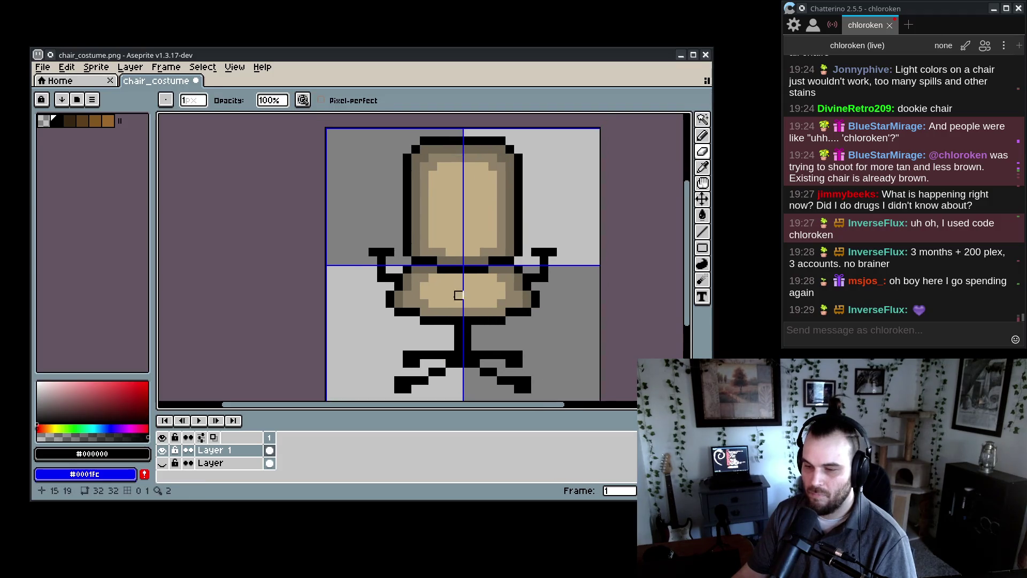
pyautogui.press('b')
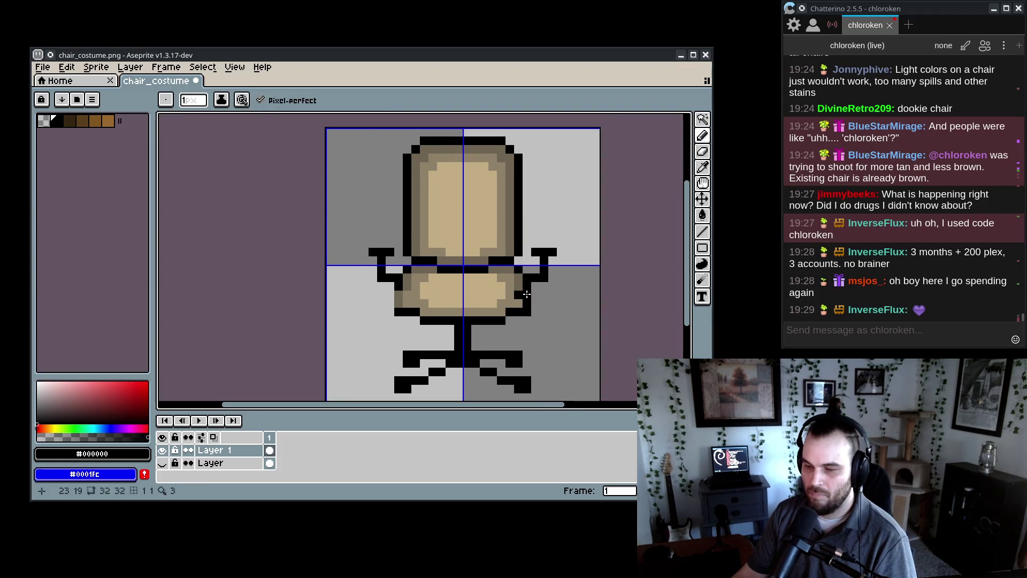
pyautogui.press('e')
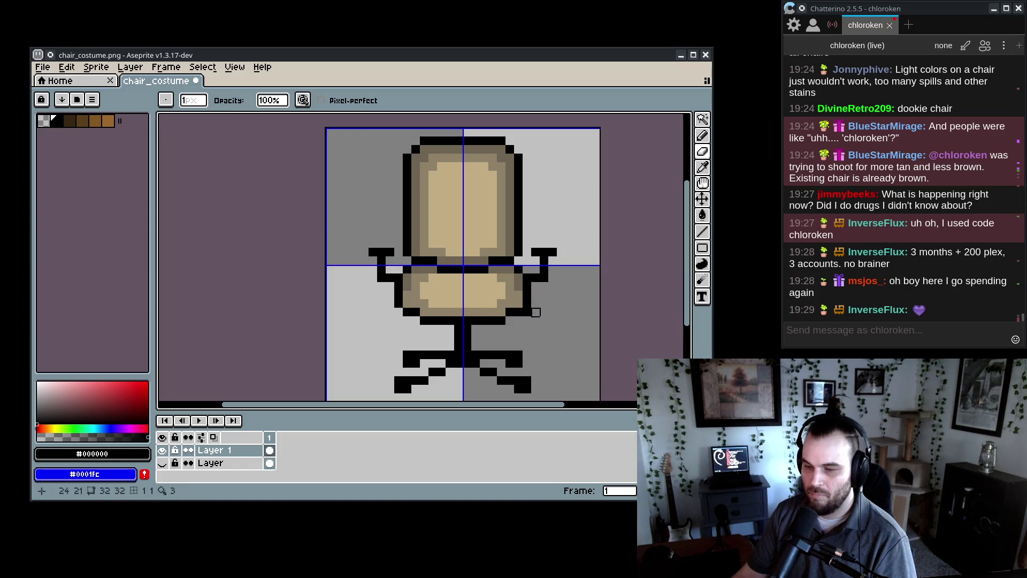
pyautogui.press('b')
pyautogui.press('m')
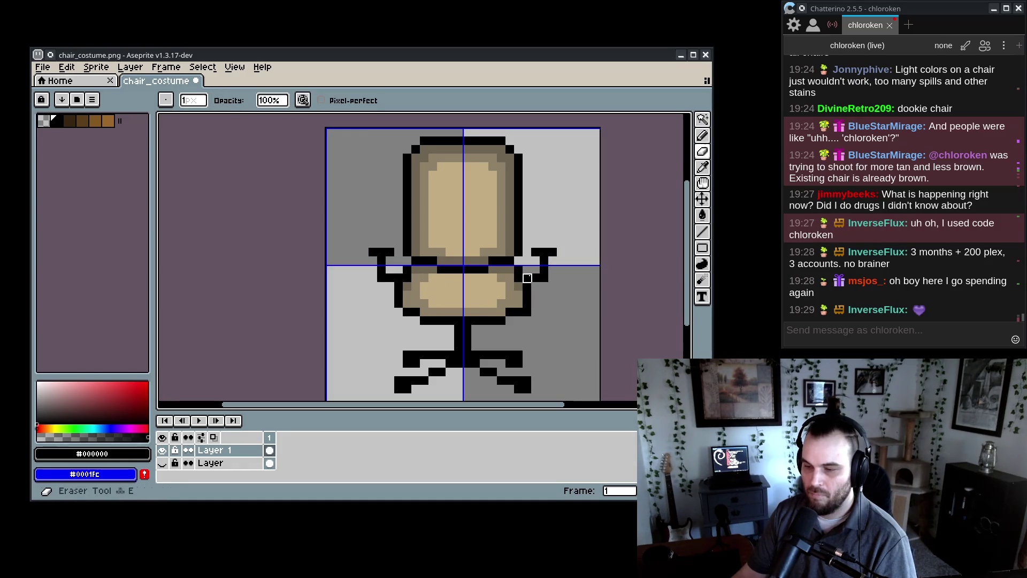
pyautogui.moveTo(527, 244)
pyautogui.mouseDown()
pyautogui.moveTo(559, 292)
pyautogui.moveTo(544, 276)
pyautogui.mouseUp()
pyautogui.moveTo(361, 231)
pyautogui.mouseDown()
pyautogui.moveTo(395, 292)
pyautogui.moveTo(389, 285)
pyautogui.mouseUp()
# - Commit the lowered armrests and inspect them against the seat's top edge
pyautogui.hotkey('ctrl', 'd')
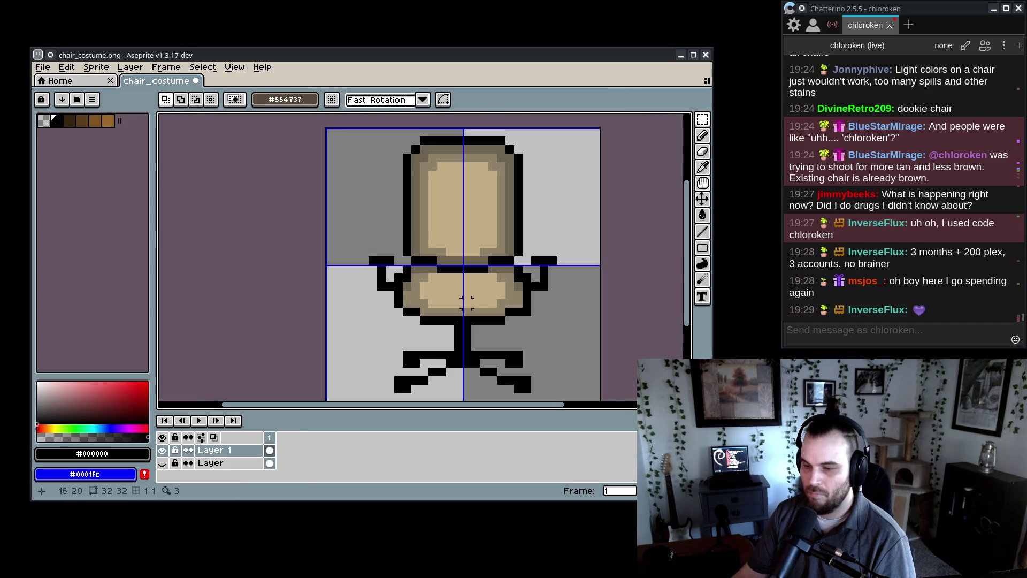
pyautogui.press('e')
pyautogui.press('b')
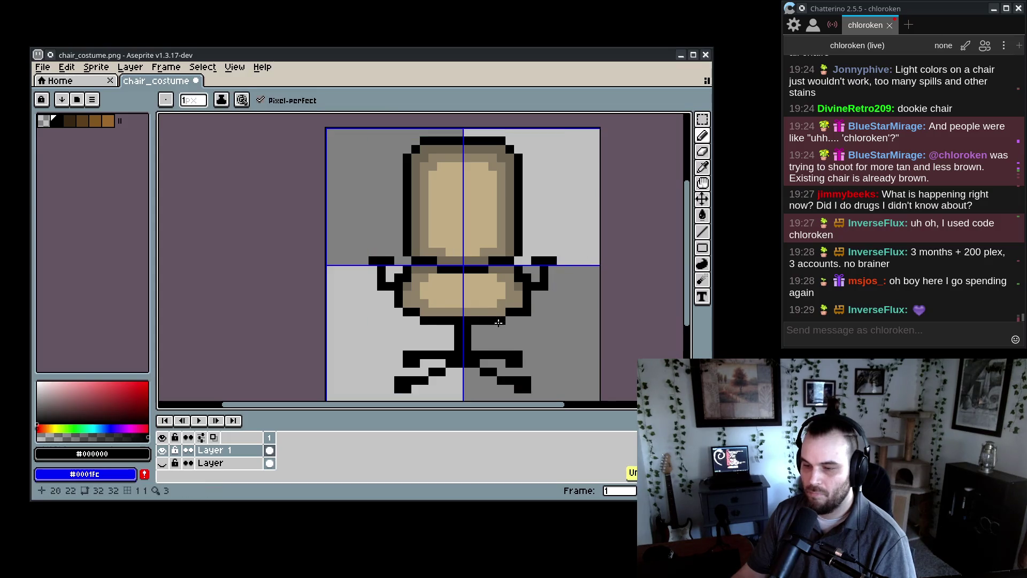
pyautogui.scroll(-7, 492, 349)
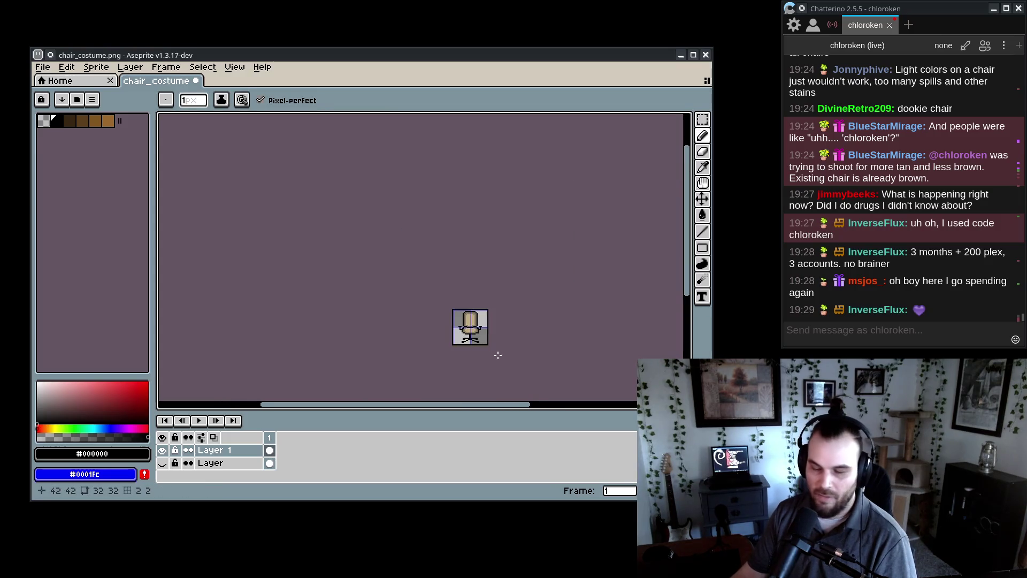
pyautogui.scroll(7, 495, 352)
pyautogui.scroll(2, 394, 305)
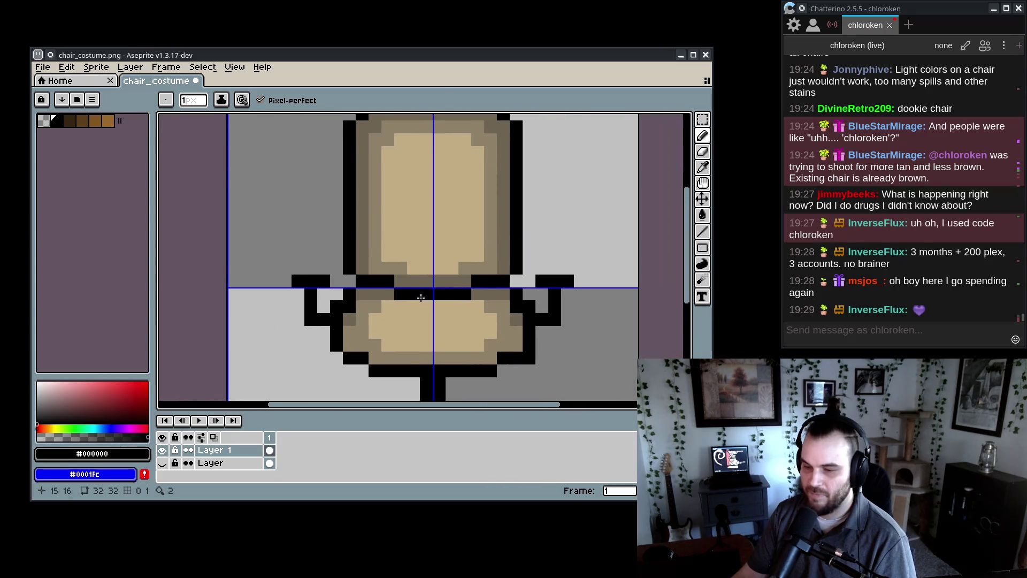
# - Repaint the seat's top-edge pixels, trying brown before settling on black
pyautogui.keyDown('alt'); pyautogui.click(388, 289); pyautogui.keyUp('alt')
pyautogui.moveTo(388, 281); pyautogui.dragTo(374, 280)
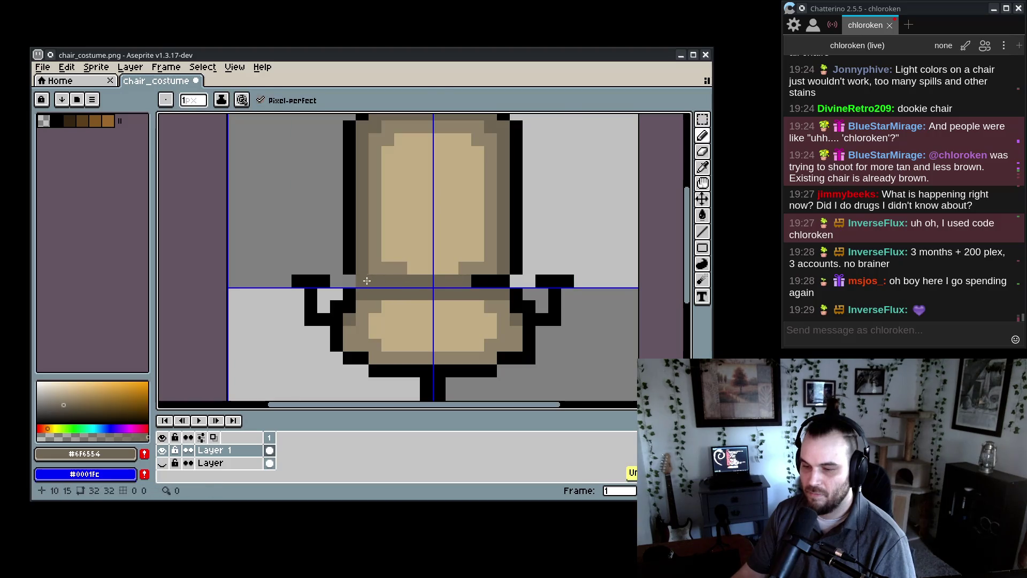
pyautogui.keyDown('alt'); pyautogui.click(363, 281); pyautogui.keyUp('alt')
pyautogui.moveTo(388, 281); pyautogui.dragTo(373, 281)
pyautogui.scroll(-1, 404, 308)
pyautogui.scroll(-4, 404, 308)
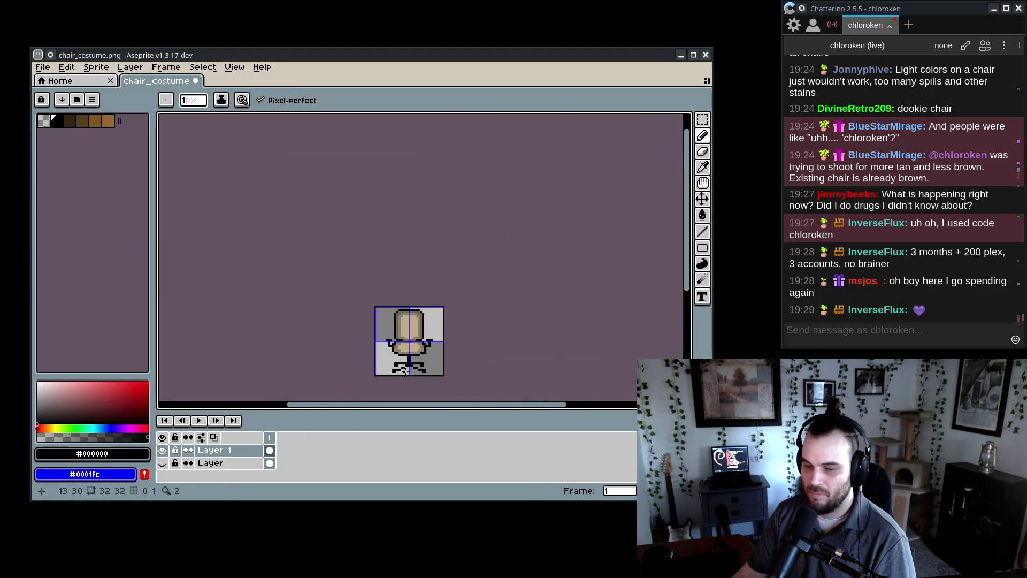
pyautogui.scroll(4, 499, 289)
# - Erase stray black pixels below the seat
pyautogui.press('e')
pyautogui.scroll(1, 438, 337)
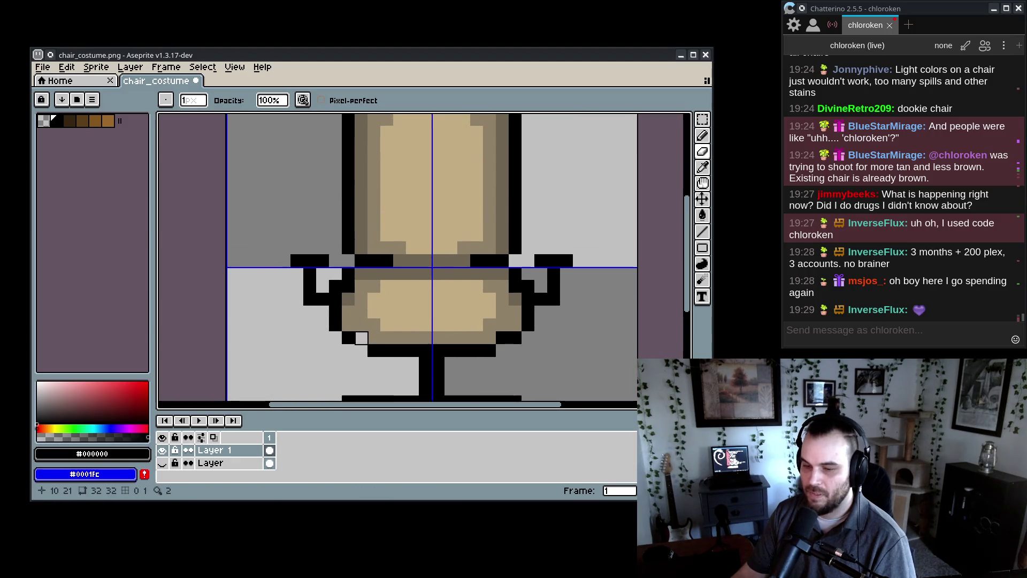
pyautogui.click(361, 338)
pyautogui.click(503, 338)
pyautogui.click(361, 338)
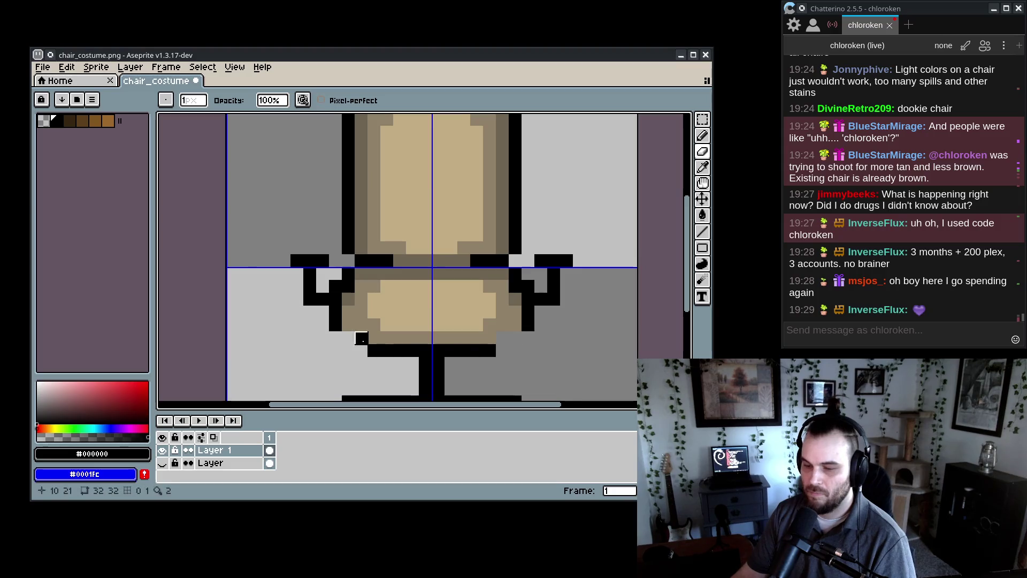
# - Add a brown pixel on the seat edge and extend the black outline under the seat
pyautogui.press('b')
pyautogui.keyDown('alt'); pyautogui.click(349, 304); pyautogui.keyUp('alt')
pyautogui.click(348, 337)
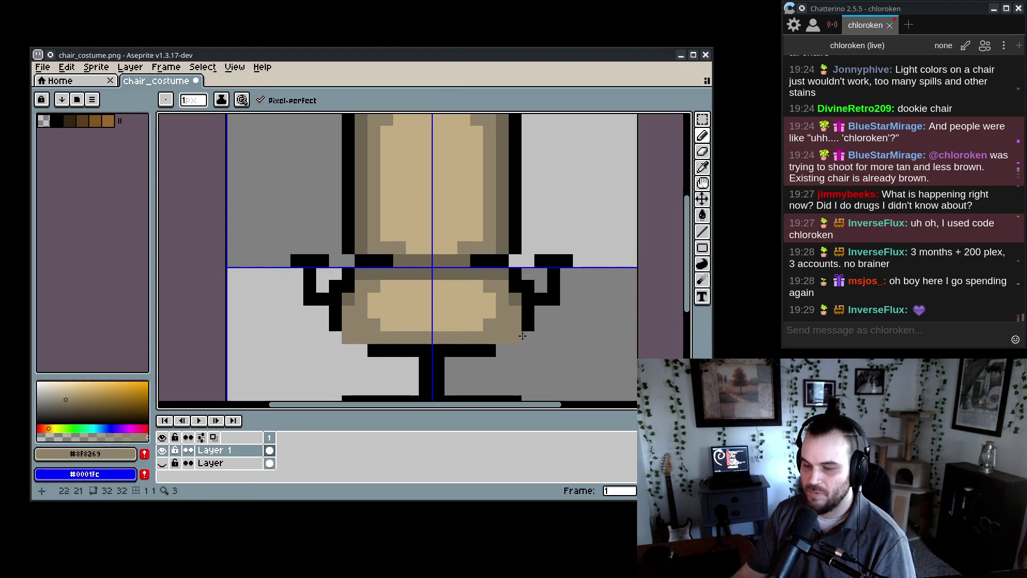
pyautogui.keyDown('alt'); pyautogui.click(528, 325); pyautogui.keyUp('alt')
pyautogui.click(523, 340)
pyautogui.click(361, 350)
pyautogui.click(335, 337)
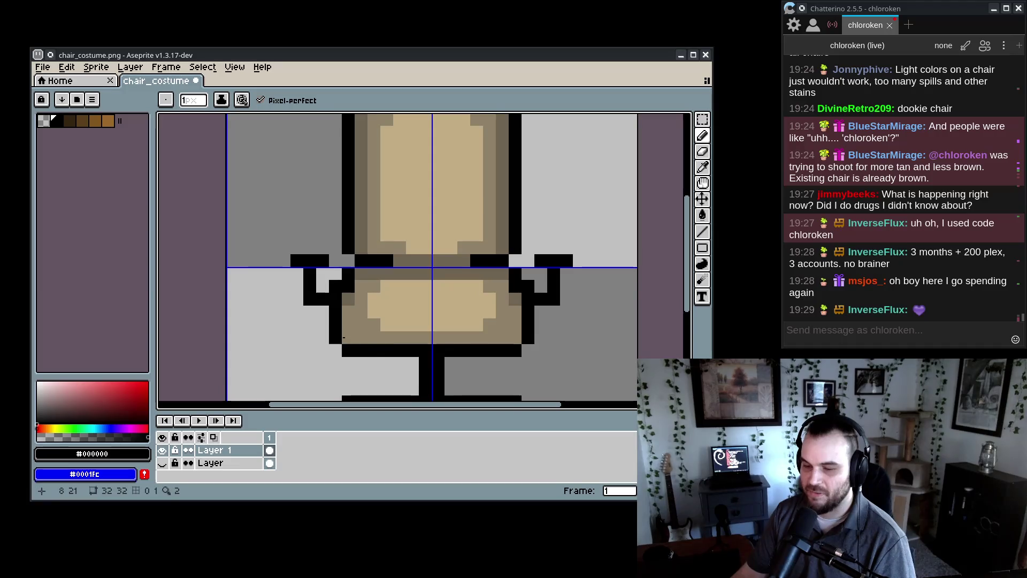
pyautogui.press('1')
pyautogui.scroll(5, 401, 357)
pyautogui.scroll(4, 425, 294)
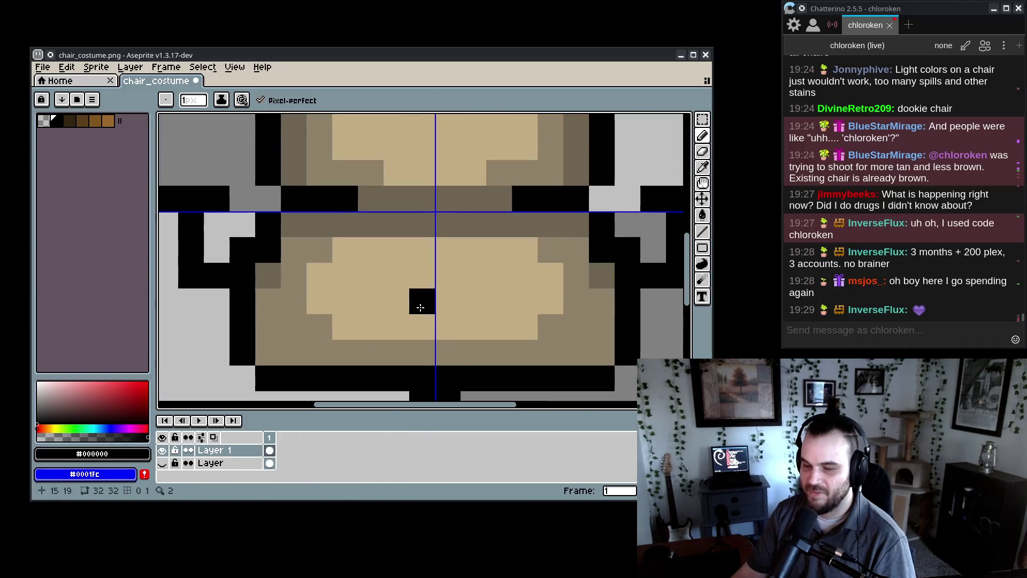
# - Cover the black cushion pixel with tan #c3ad84 and widen tan across the seat's lower row
pyautogui.keyDown('alt'); pyautogui.click(311, 328); pyautogui.keyUp('alt')
pyautogui.click(293, 326)
pyautogui.moveTo(527, 326); pyautogui.dragTo(574, 332)
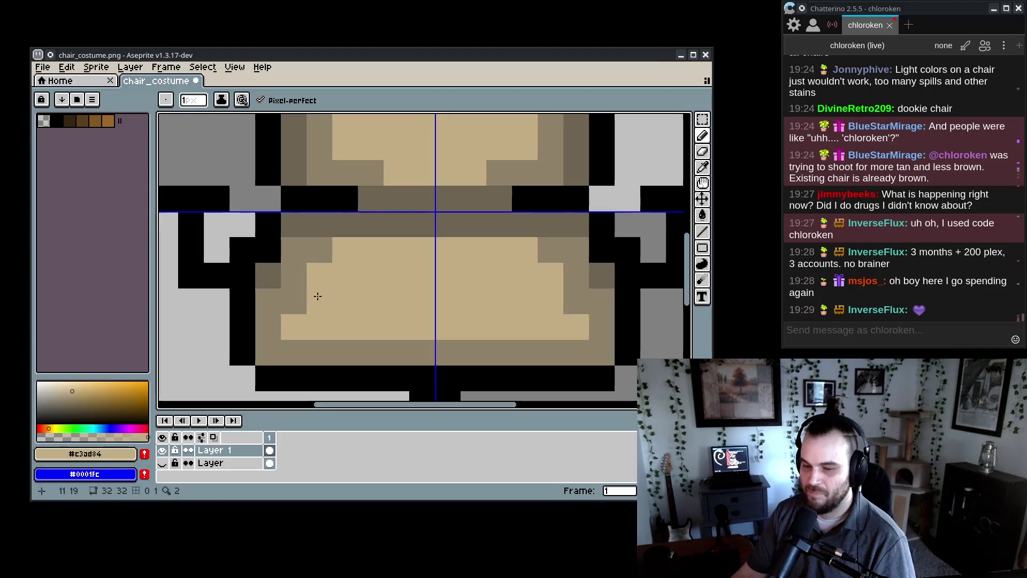
pyautogui.scroll(-10, 318, 296)
pyautogui.scroll(3, 403, 353)
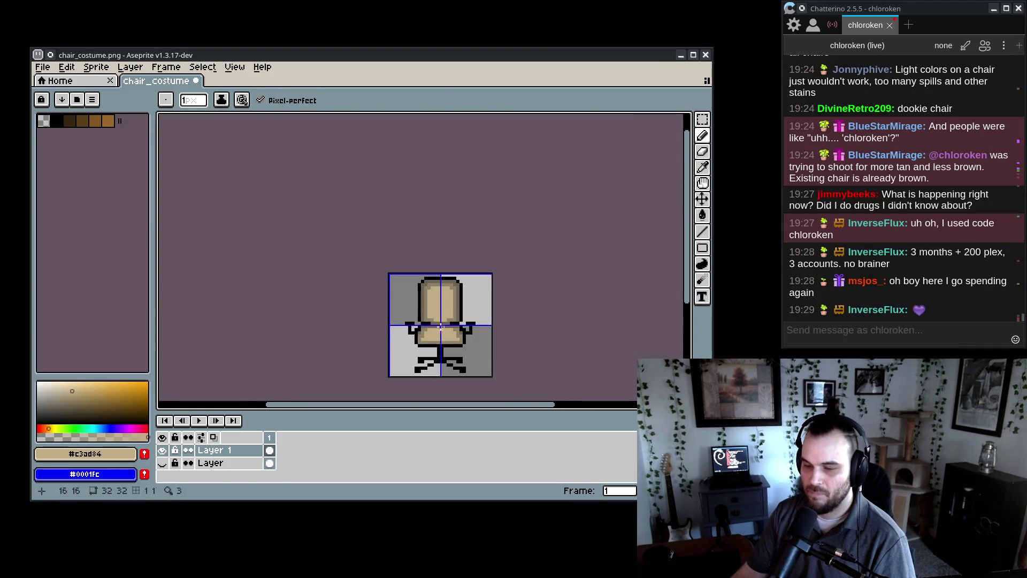
pyautogui.scroll(3, 388, 348)
# - Darken a tan pixel at the seat's lower left with brown #8f8269
pyautogui.keyDown('alt'); pyautogui.click(392, 354); pyautogui.keyUp('alt')
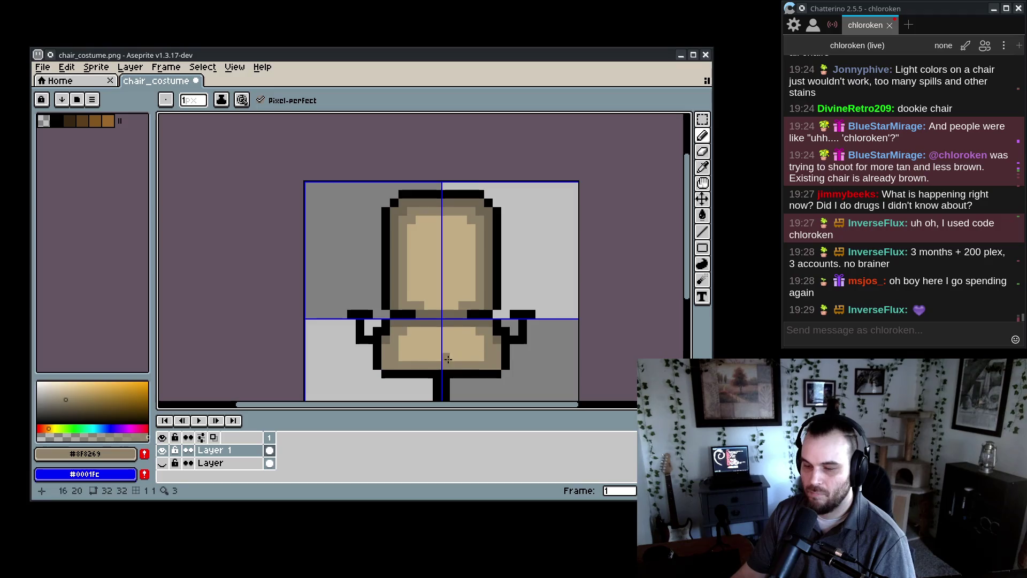
pyautogui.keyDown('alt'); pyautogui.click(400, 345); pyautogui.keyUp('alt')
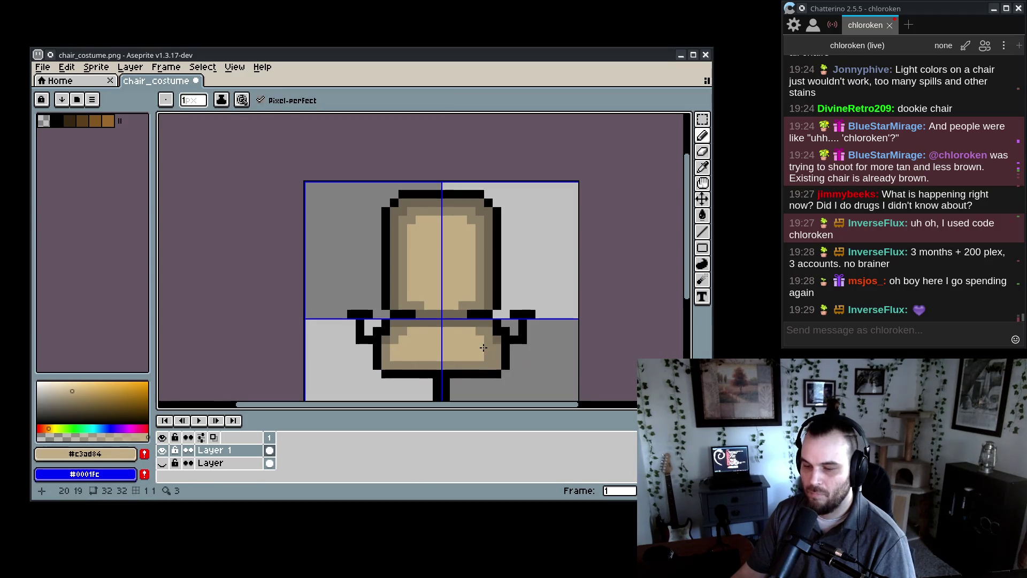
pyautogui.scroll(-1, 480, 349)
pyautogui.scroll(1, 420, 333)
pyautogui.keyDown('alt'); pyautogui.click(413, 335); pyautogui.keyUp('alt')
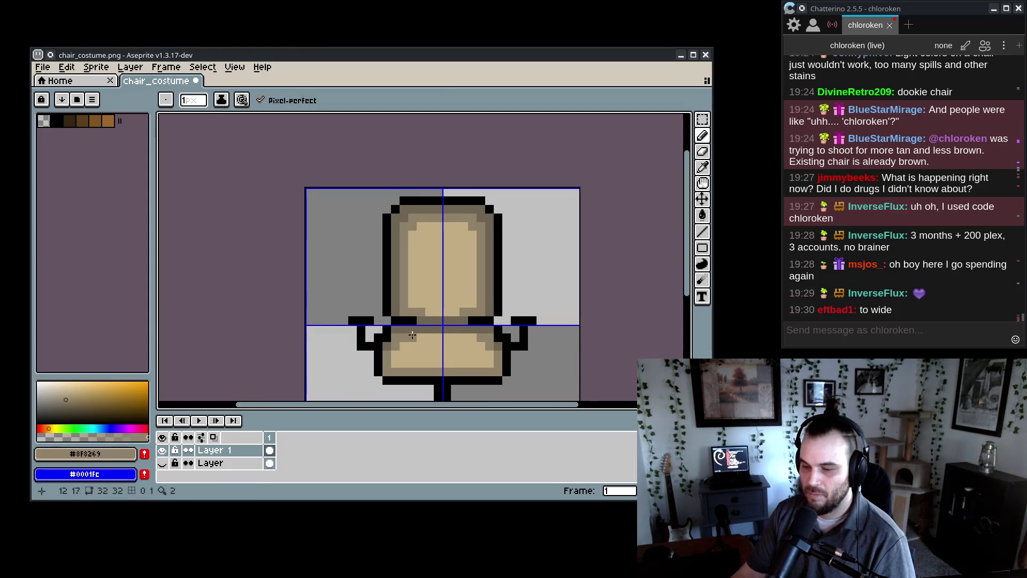
pyautogui.scroll(-1, 475, 336)
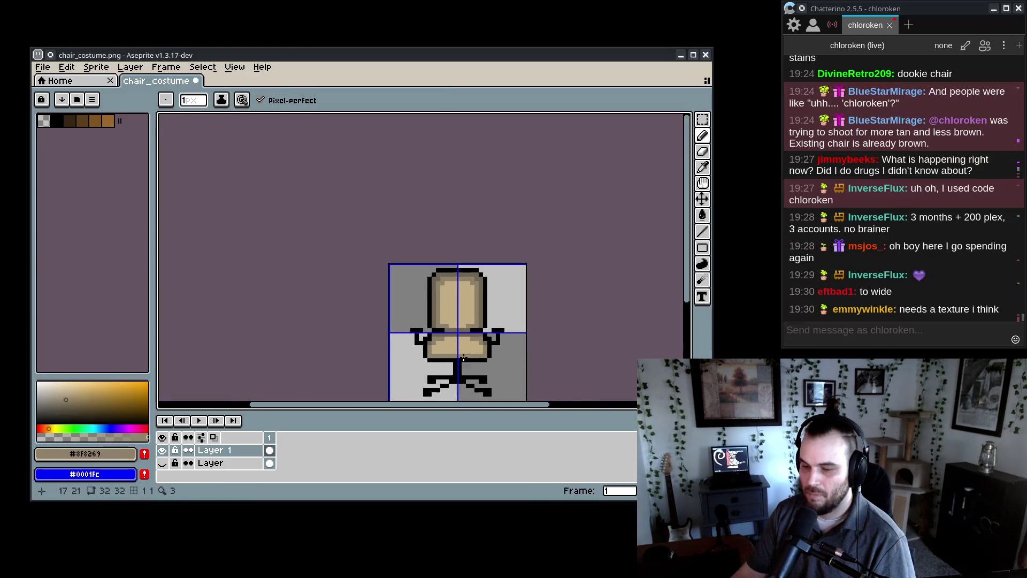
pyautogui.scroll(1, 421, 335)
pyautogui.click(432, 344)
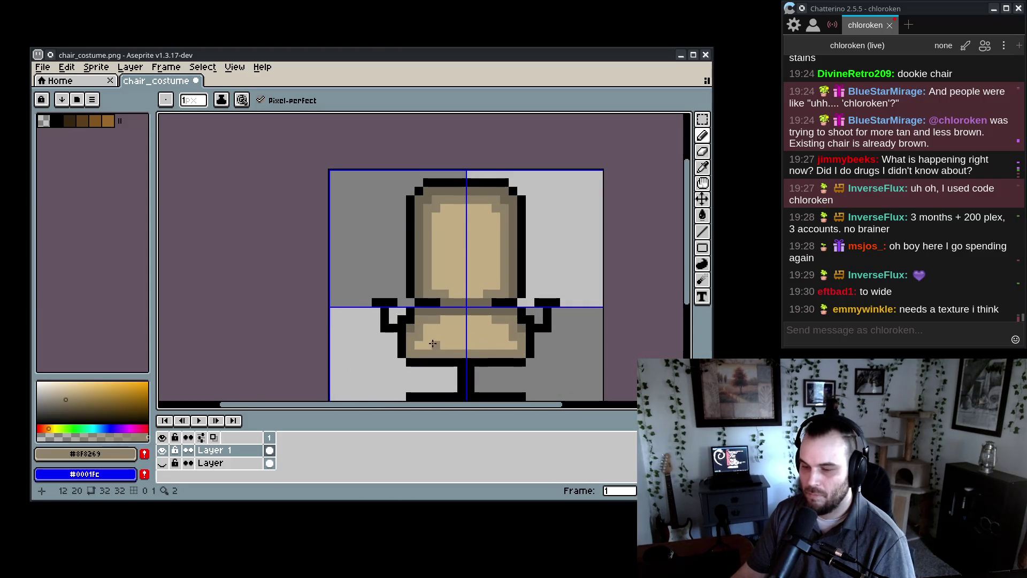
pyautogui.scroll(-8, 455, 332)
pyautogui.scroll(10, 444, 326)
pyautogui.scroll(-1, 401, 276)
pyautogui.scroll(1, 402, 275)
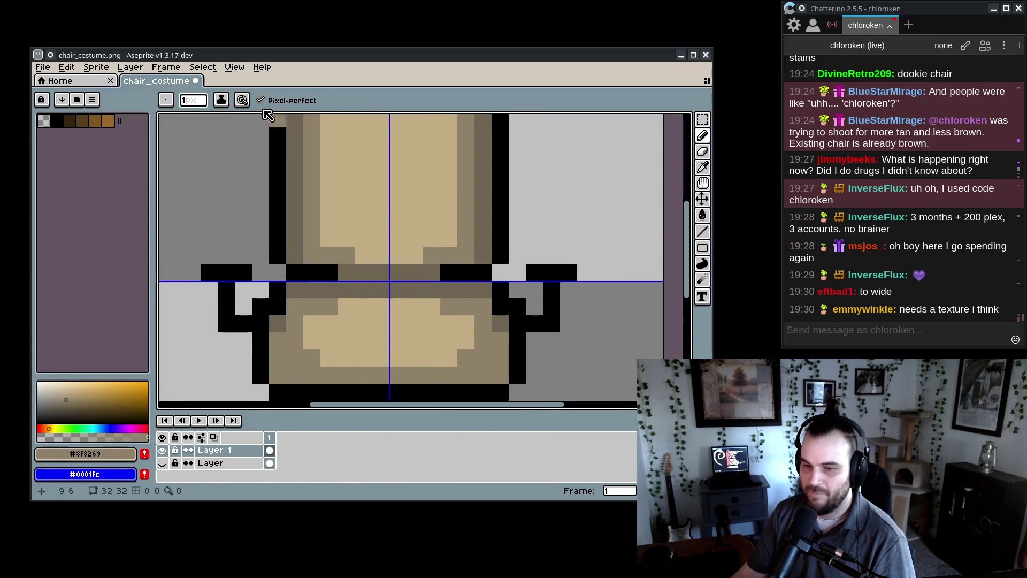
pyautogui.click(234, 67)
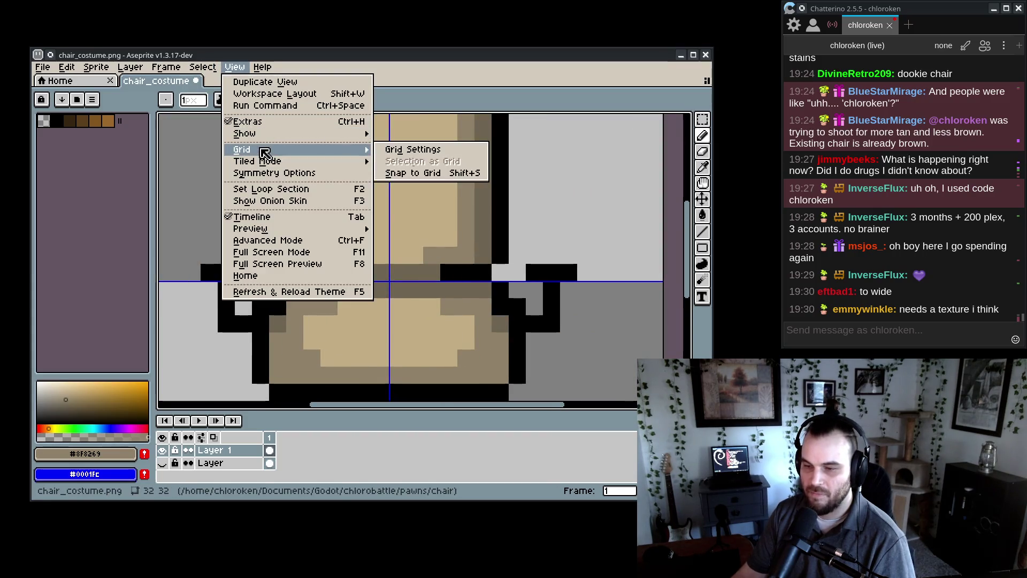
# - Save chair_costume.png and check the grid settings without changing them
pyautogui.hotkey('ctrl', 's')
pyautogui.click(705, 55)
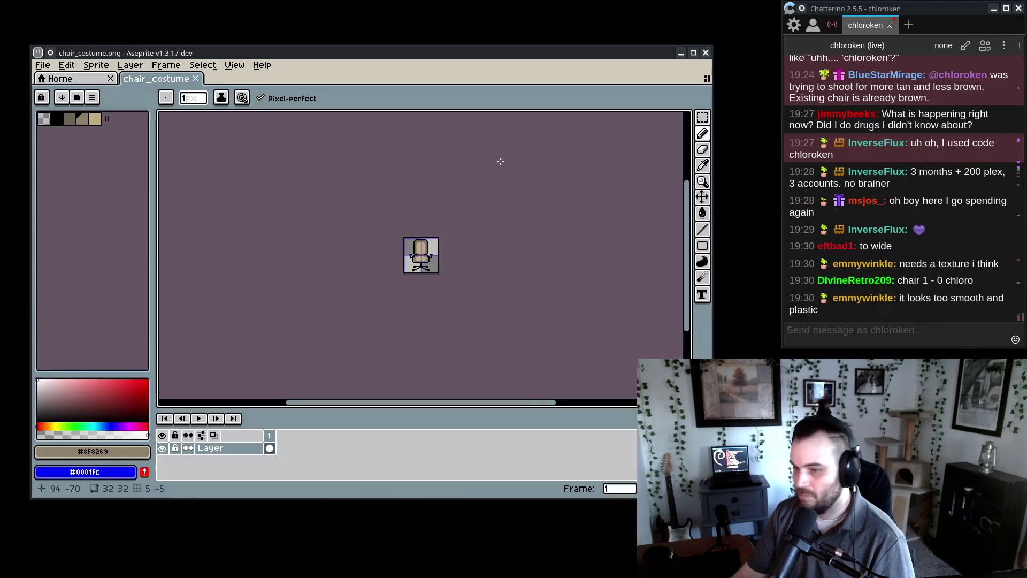
pyautogui.click(202, 65)
pyautogui.moveTo(269, 152)
pyautogui.click(415, 148)
pyautogui.click(342, 277)
# - Review the grid settings a second time and dismiss them unchanged
pyautogui.click(425, 306)
pyautogui.click(234, 65)
pyautogui.moveTo(269, 150)
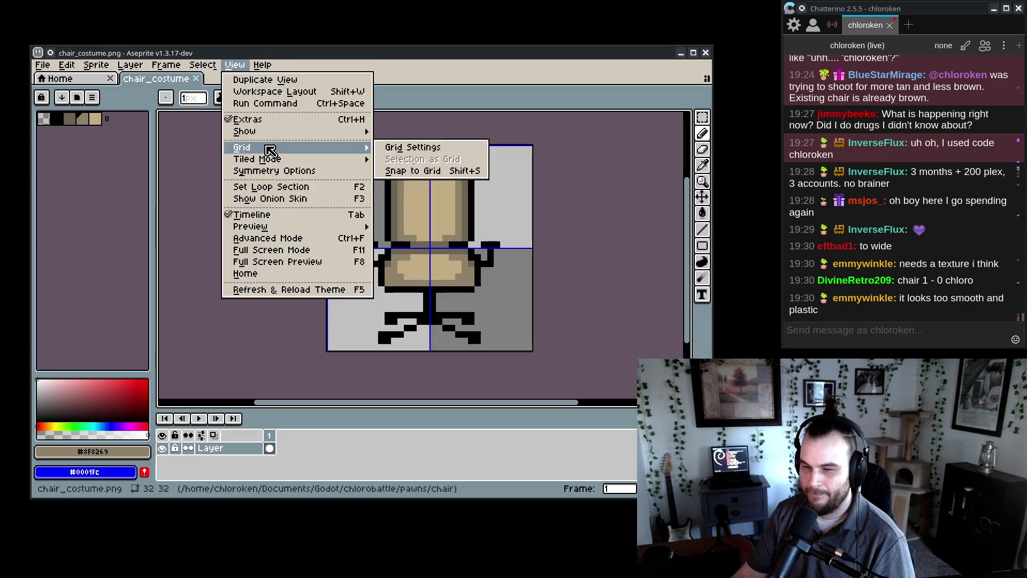
pyautogui.click(419, 146)
pyautogui.click(398, 305)
# - Hide the grid lines drawn over the canvas
pyautogui.click(234, 64)
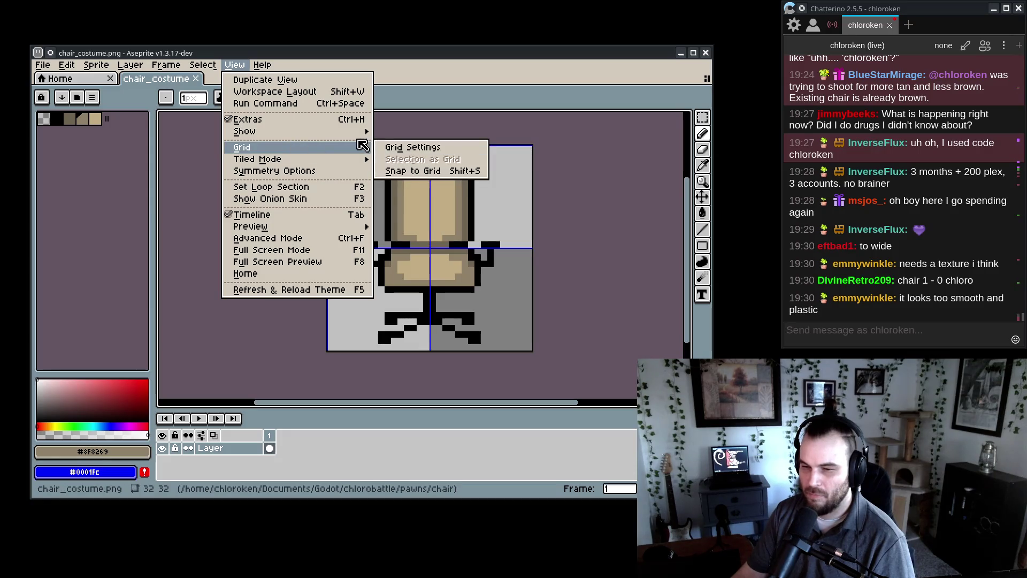
pyautogui.moveTo(359, 131)
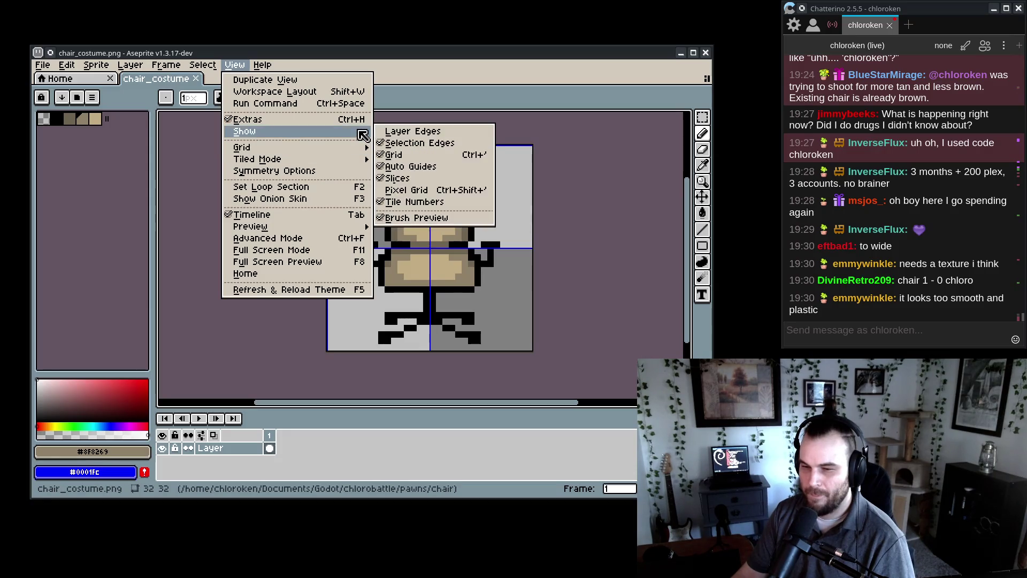
pyautogui.click(422, 153)
pyautogui.click(203, 65)
pyautogui.press('Escape')
pyautogui.scroll(1, 426, 214)
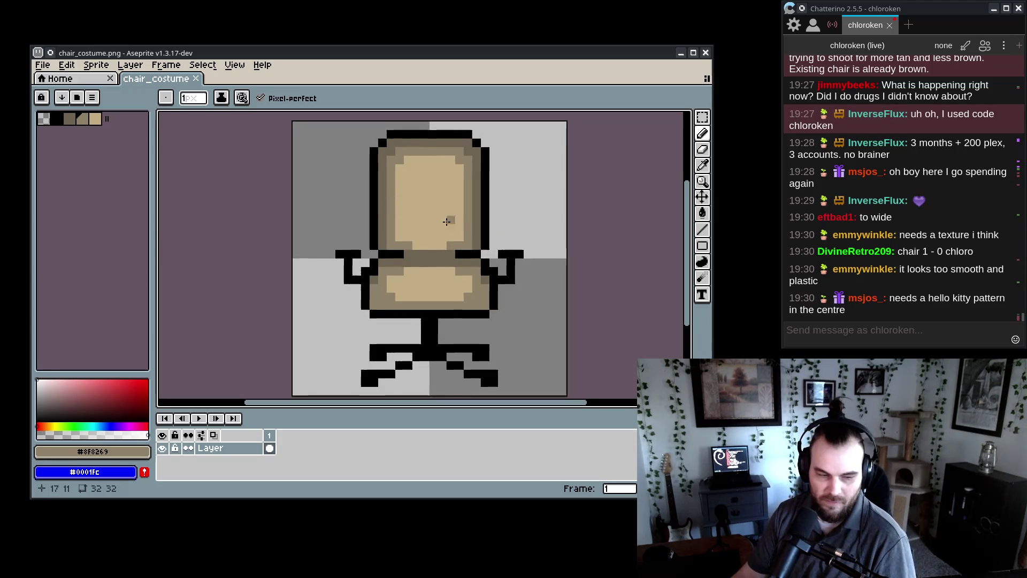
# - Copy the left armrest, flip it horizontally, and place it over the right armrest
pyautogui.scroll(1, 438, 223)
pyautogui.hscroll(1, 449, 224)
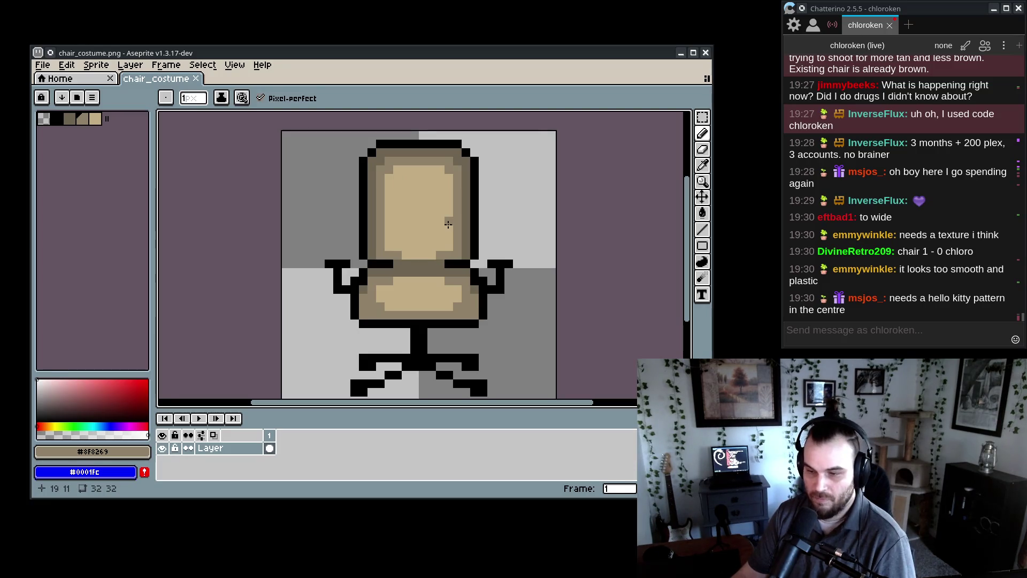
pyautogui.press('w')
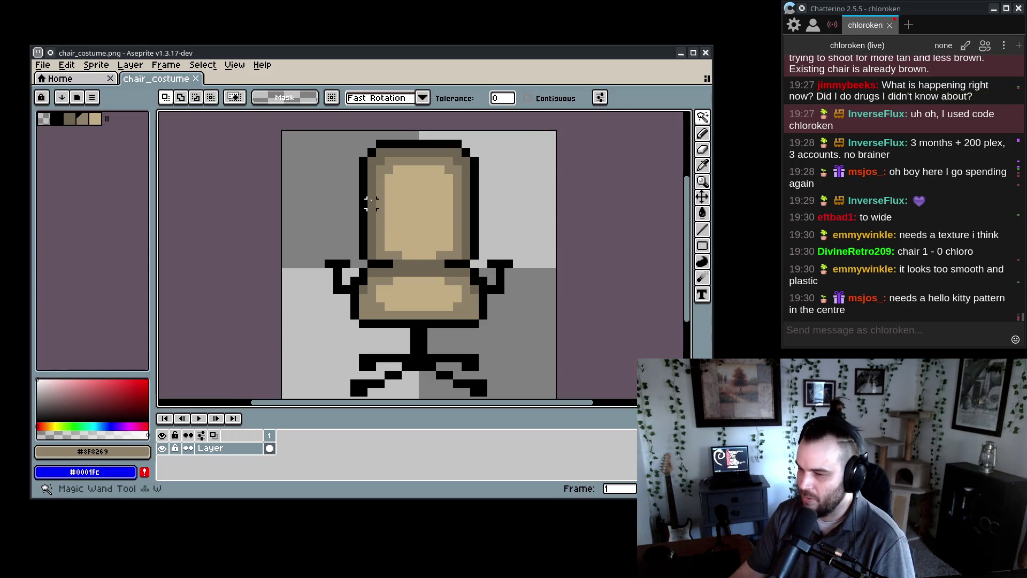
pyautogui.press('b')
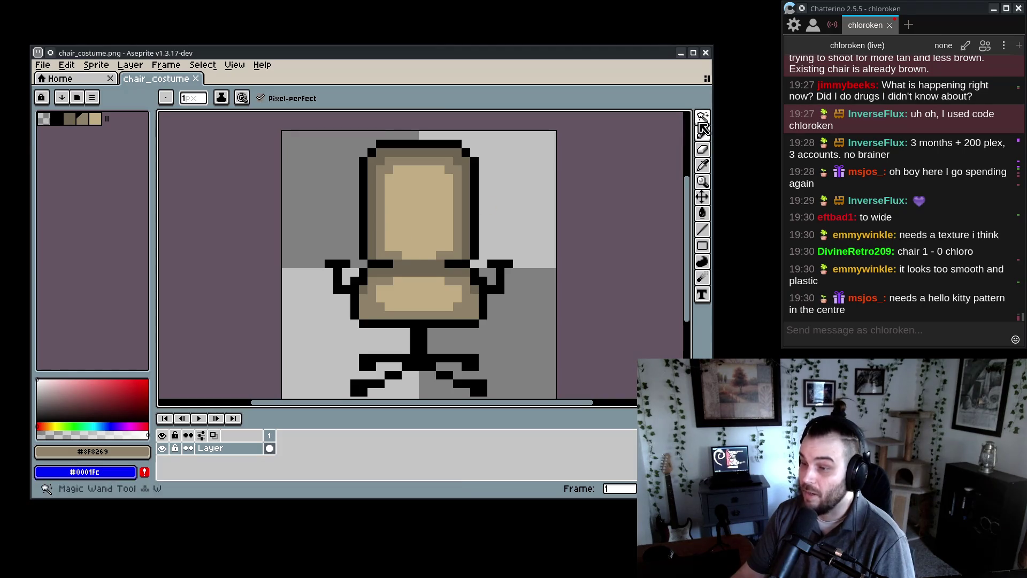
pyautogui.press('m')
pyautogui.moveTo(299, 259)
pyautogui.mouseDown()
pyautogui.moveTo(384, 340)
pyautogui.moveTo(376, 336)
pyautogui.mouseUp()
pyautogui.press('Right')
pyautogui.hotkey('ctrl', 'c')
pyautogui.hotkey('ctrl', 'v')
pyautogui.hotkey('shift', 'h')
pyautogui.moveTo(482, 300); pyautogui.dragTo(509, 292)
pyautogui.click(380, 203)
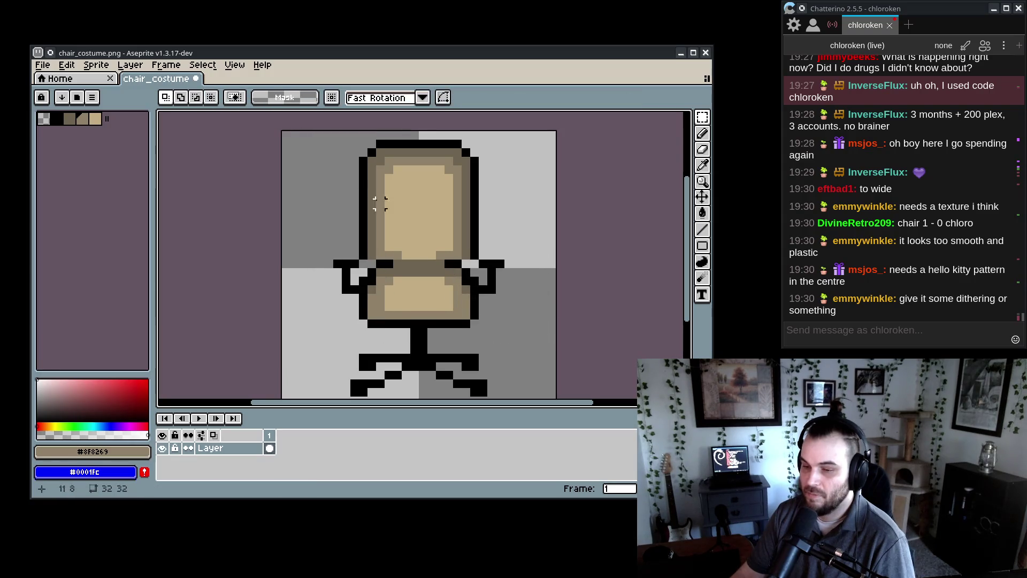
# - Narrow the chair back: shift its left half one pixel right and right half one pixel left
pyautogui.moveTo(329, 143)
pyautogui.mouseDown()
pyautogui.moveTo(420, 262)
pyautogui.moveTo(388, 256)
pyautogui.mouseUp()
pyautogui.press('Right')
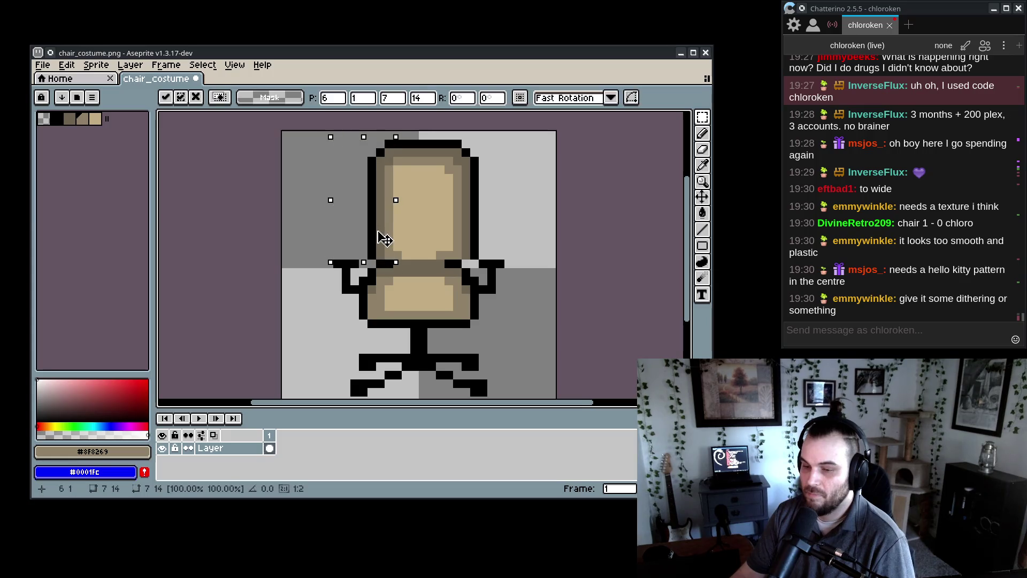
pyautogui.moveTo(507, 262); pyautogui.dragTo(450, 137)
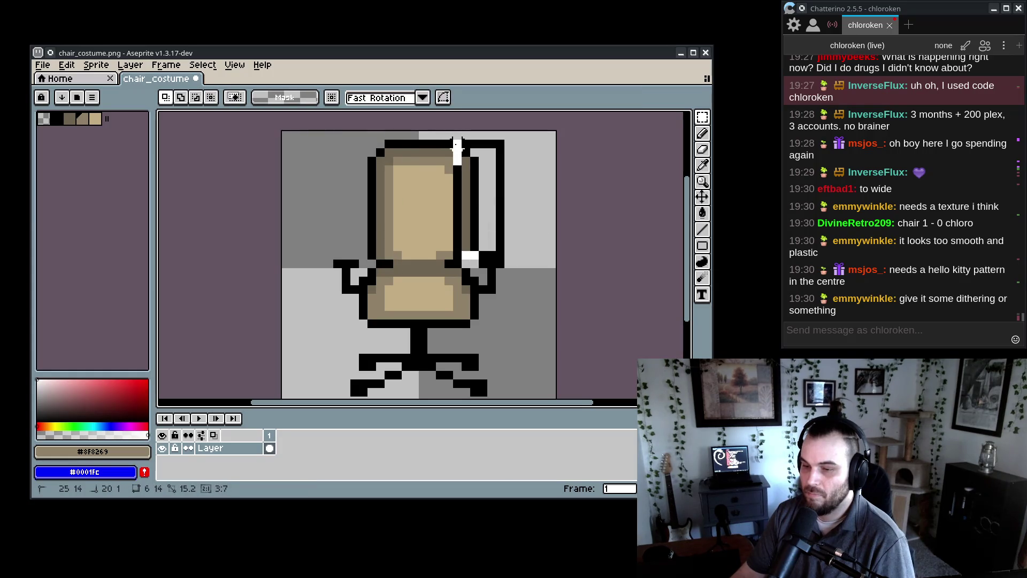
pyautogui.press('Left')
pyautogui.click(592, 211)
# - Select the eraser, glance at the beige office chair reference photo, then minimize its browser
pyautogui.scroll(-1, 562, 268)
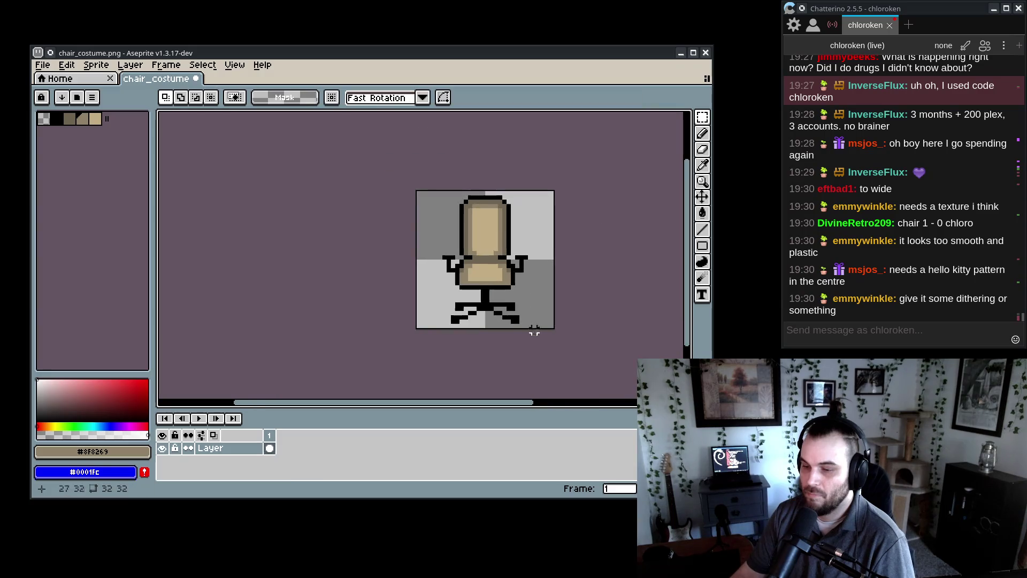
pyautogui.scroll(3, 474, 343)
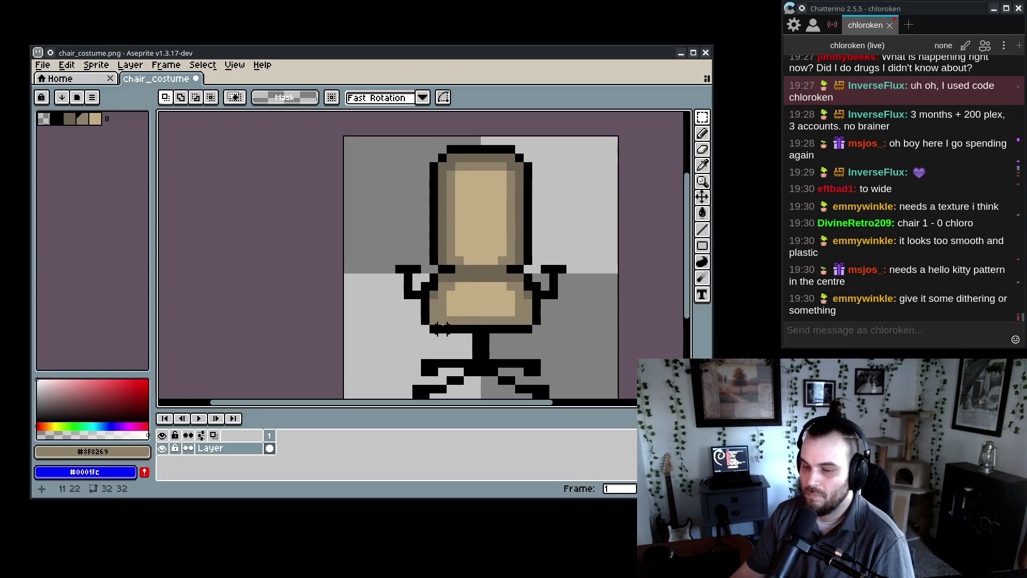
pyautogui.press('e')
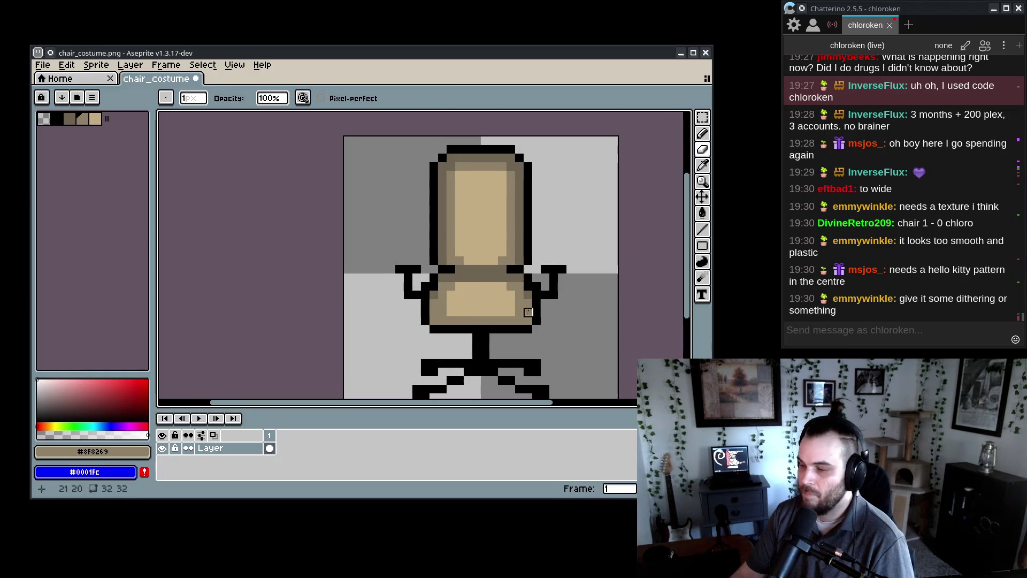
pyautogui.hscroll(2, 481, 300)
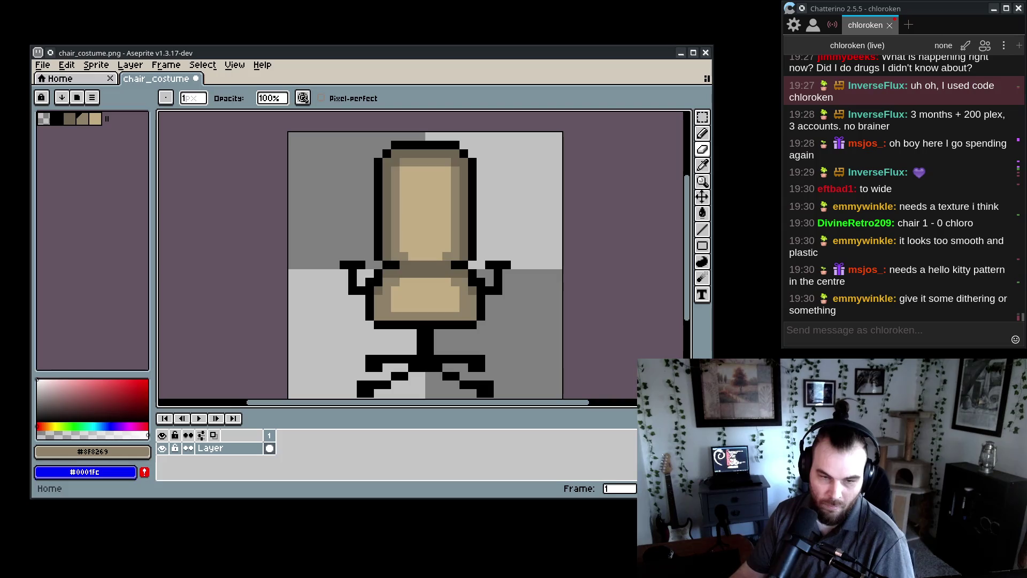
pyautogui.hotkey('alt', 'Tab')
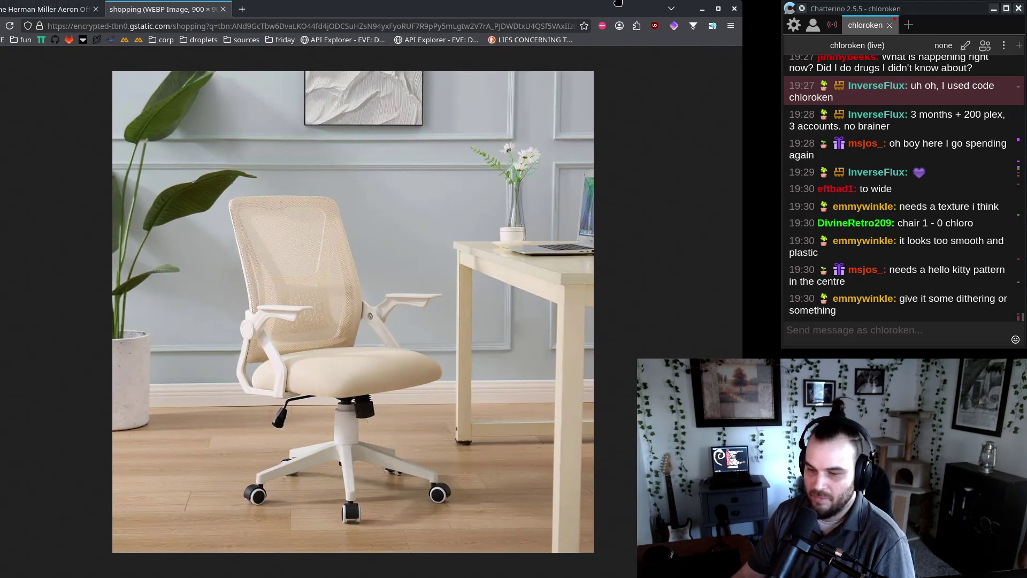
pyautogui.moveTo(618, 4); pyautogui.dragTo(0, 4)
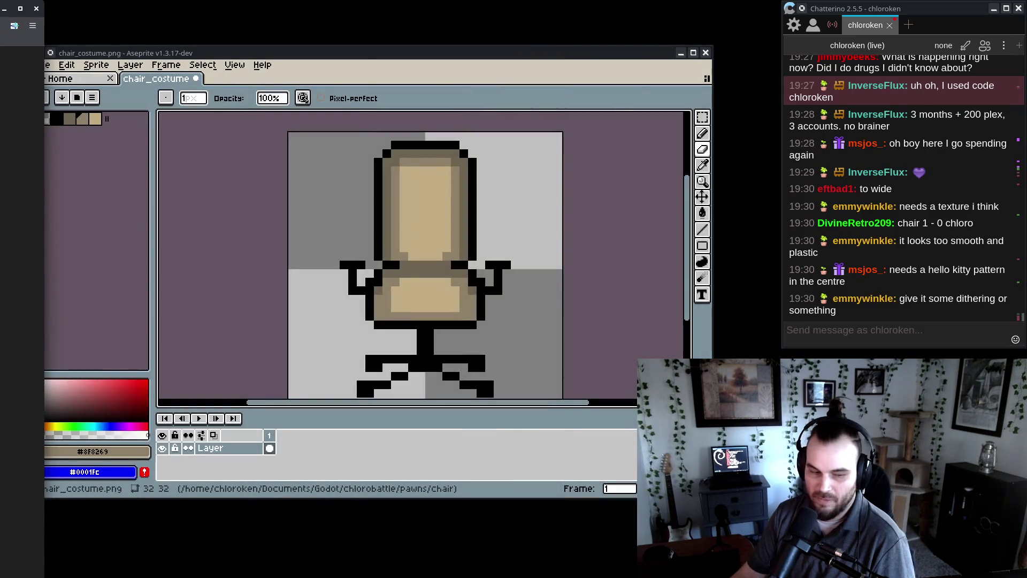
pyautogui.click(4, 9)
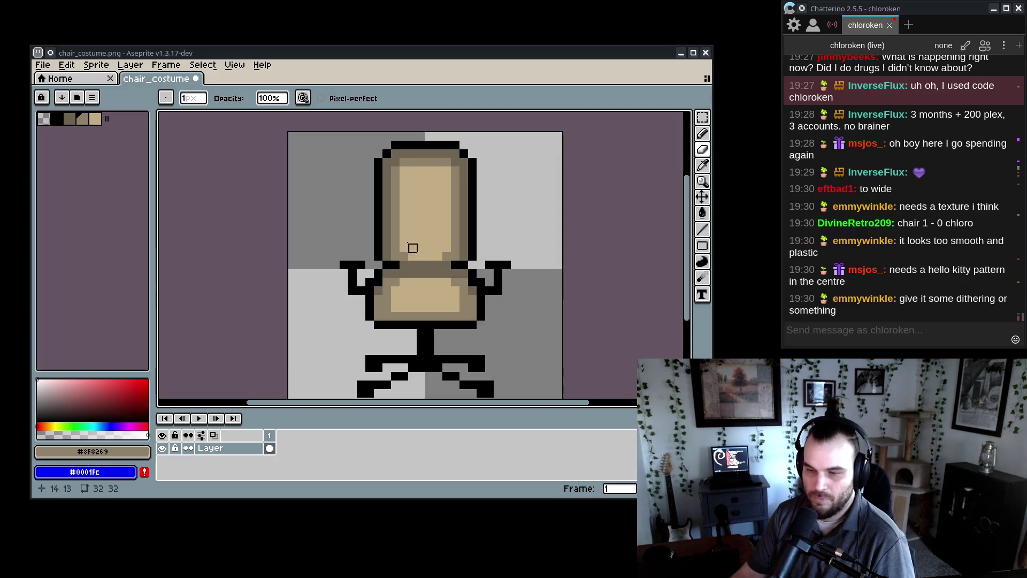
# - Try deleting the medium-brown cushion ring and filling it tan, then undo back to the original ring
pyautogui.hotkey('ctrl', 'v')
pyautogui.hotkey('ctrl', 'z')
pyautogui.press('w')
pyautogui.click(394, 190)
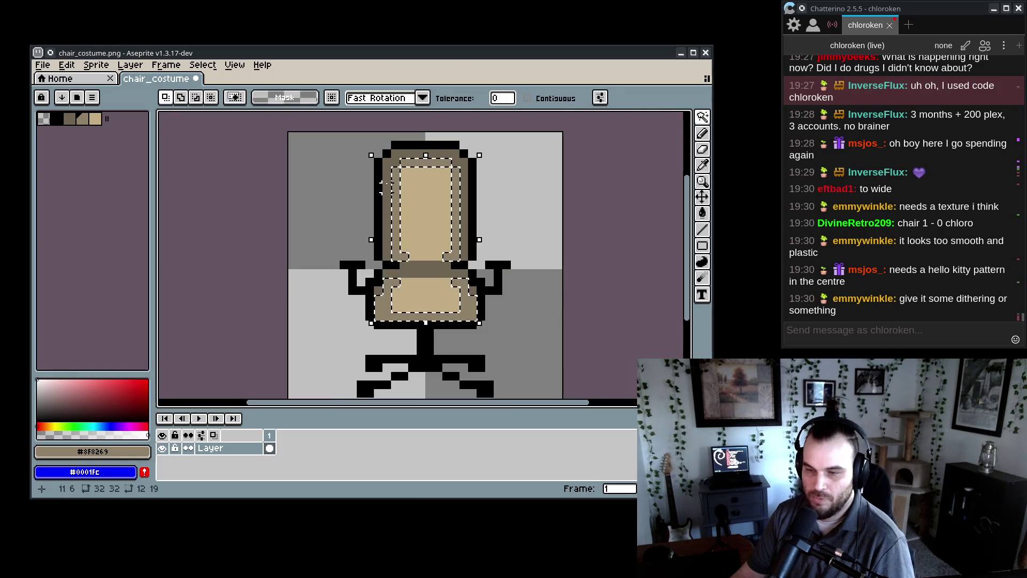
pyautogui.press('Delete')
pyautogui.keyDown('alt'); pyautogui.click(408, 213); pyautogui.keyUp('alt')
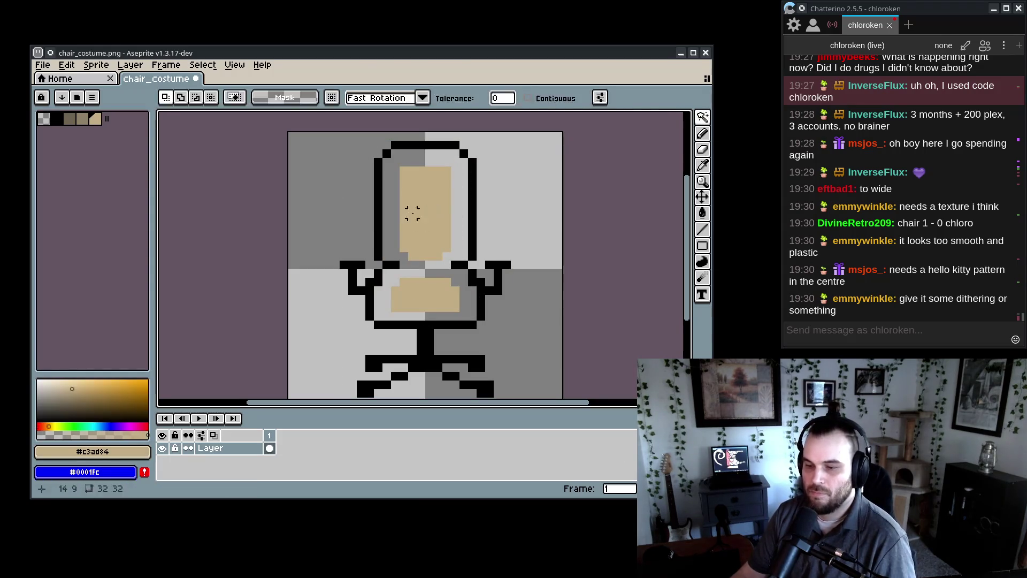
pyautogui.press('g')
pyautogui.click(401, 252)
pyautogui.hotkey('ctrl', 'z')
pyautogui.click(271, 98)
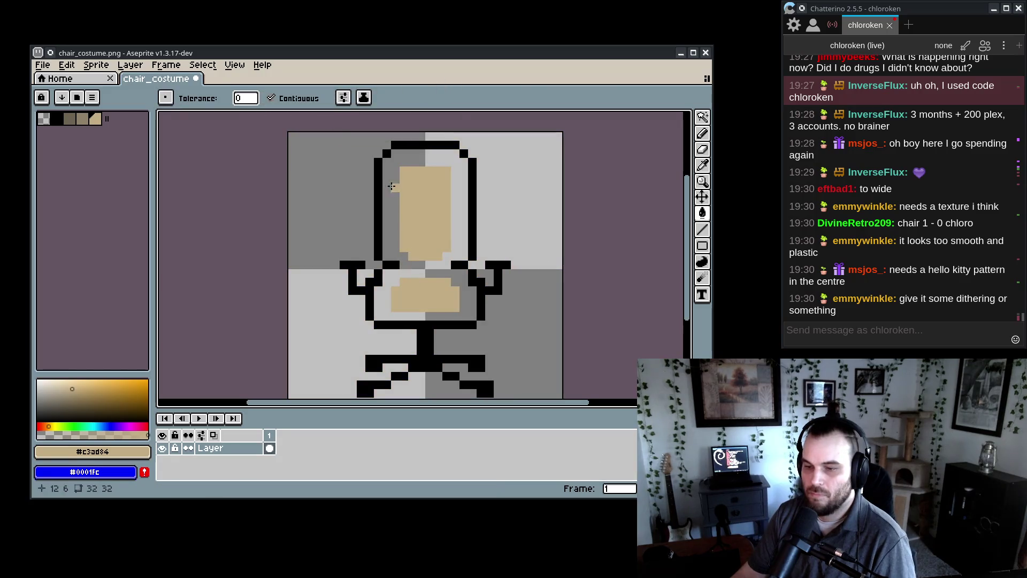
pyautogui.click(402, 267)
pyautogui.scroll(-3, 406, 289)
pyautogui.scroll(-1, 406, 289)
pyautogui.hotkey('ctrl', 'z')
pyautogui.hotkey('ctrl', 'z')
pyautogui.hotkey('ctrl', 'z')
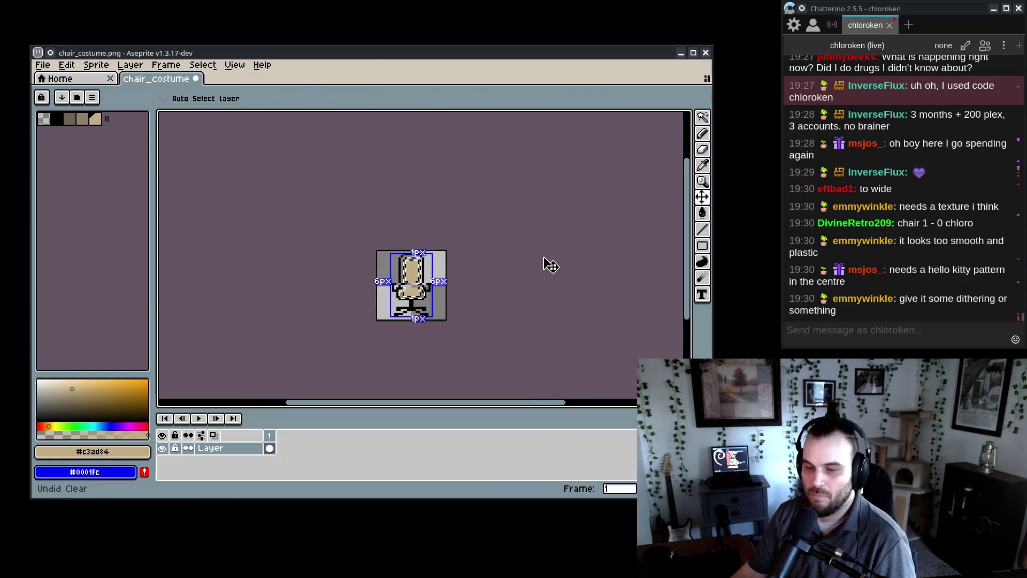
pyautogui.hotkey('ctrl', 'd')
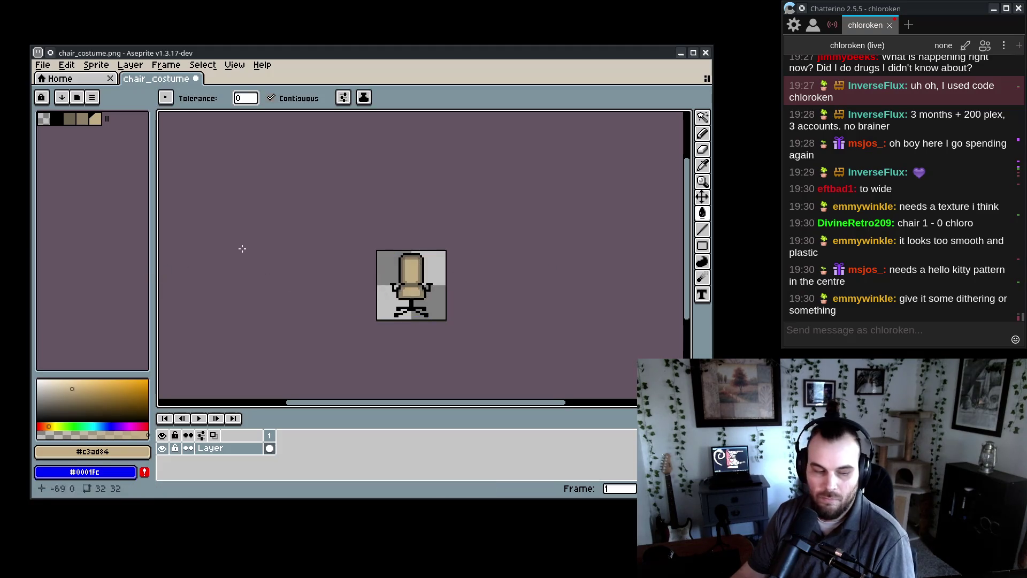
# - Flatten the backrest's darker rim and shading to a single tan with the Paint Bucket
pyautogui.scroll(2, 402, 267)
pyautogui.scroll(1, 428, 254)
pyautogui.scroll(-3, 394, 264)
pyautogui.scroll(3, 385, 289)
pyautogui.scroll(2, 381, 303)
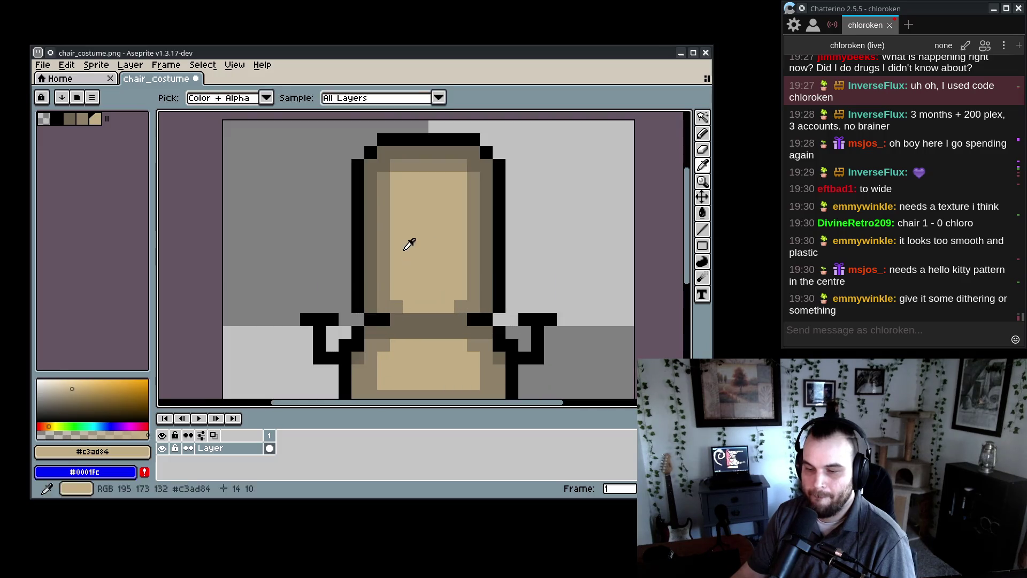
pyautogui.click(372, 268)
pyautogui.click(417, 165)
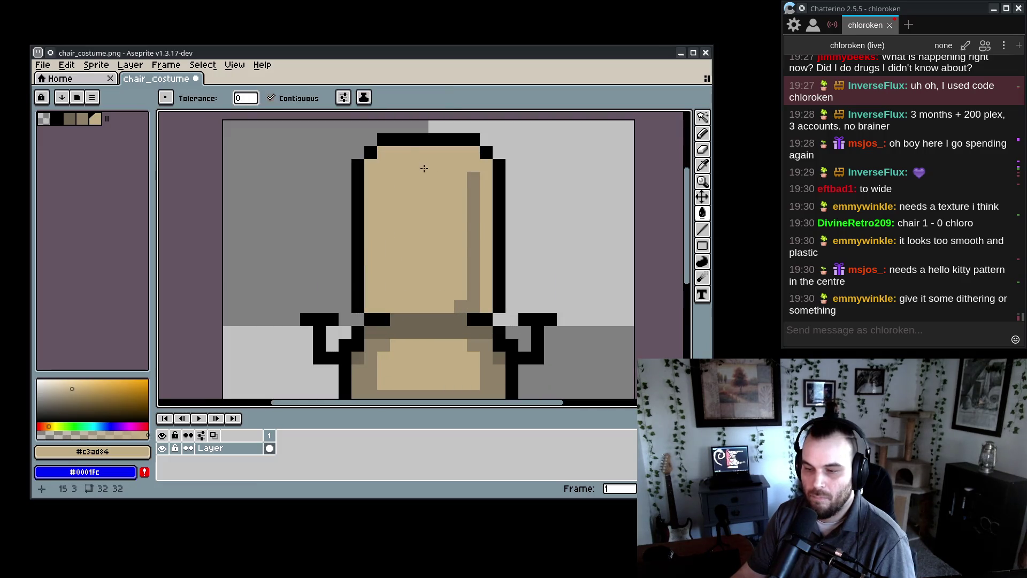
pyautogui.click(473, 230)
# - Eyedrop the dark brown and trial a dark line down the backrest's right edge, then undo it
pyautogui.press('i')
pyautogui.click(401, 335)
pyautogui.press('b')
pyautogui.click(423, 294)
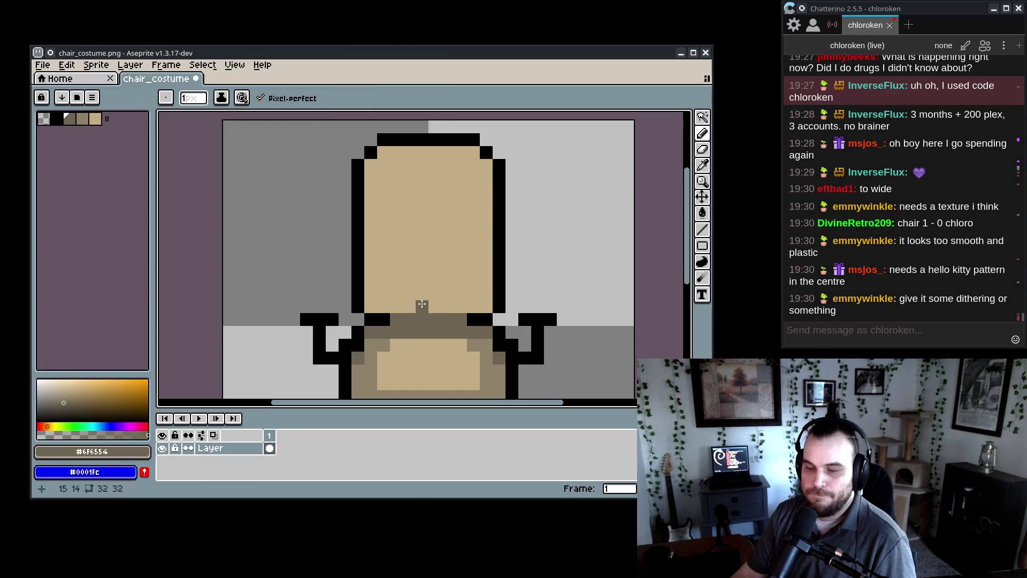
pyautogui.moveTo(483, 302)
pyautogui.mouseDown()
pyautogui.moveTo(484, 161)
pyautogui.moveTo(483, 274)
pyautogui.mouseUp()
pyautogui.hotkey('ctrl', 'z')
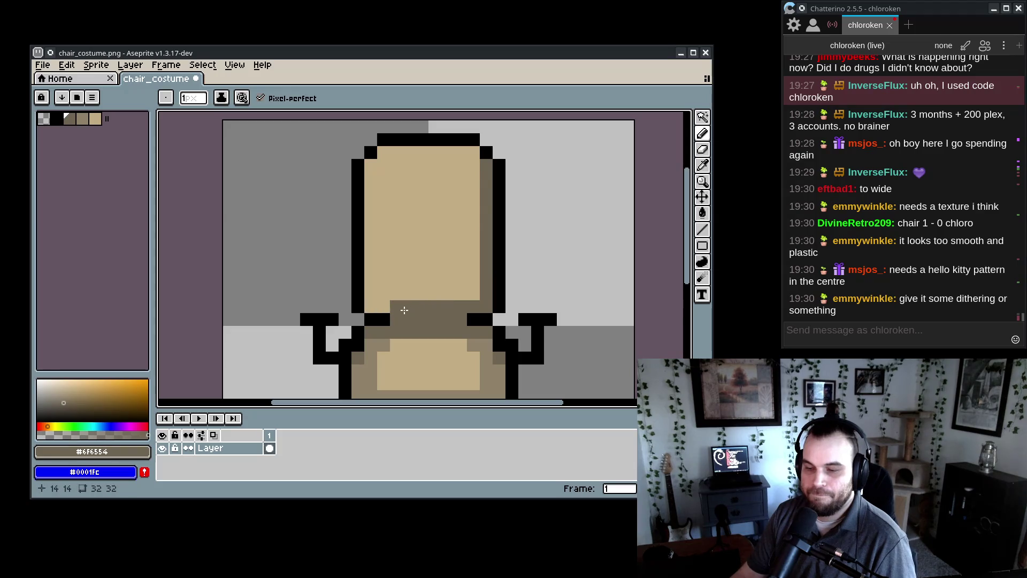
pyautogui.scroll(-3, 478, 159)
pyautogui.scroll(1, 405, 331)
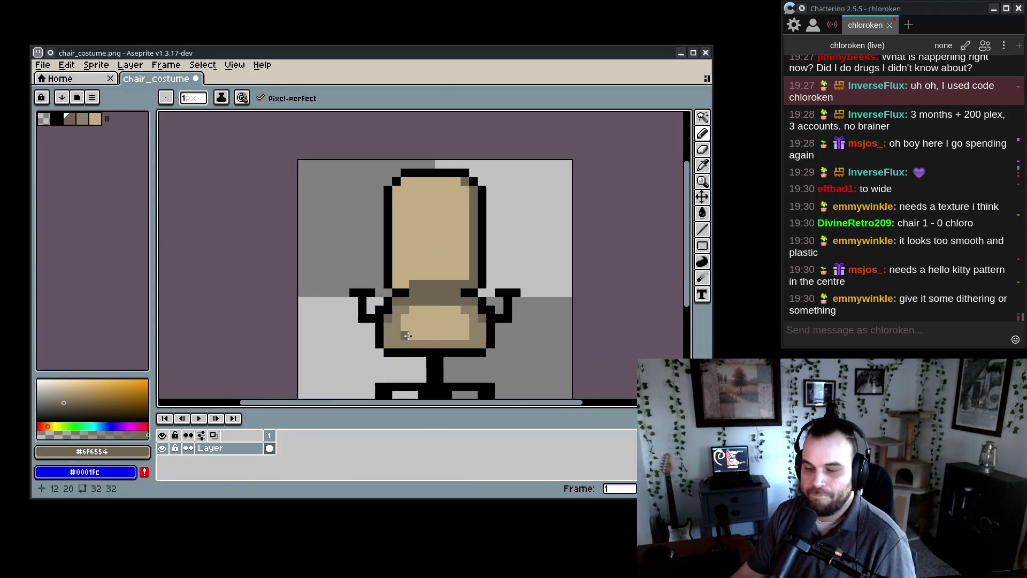
# - Paint a brown band across the backrest base, dark right-side shading, and a light top-left highlight
pyautogui.keyDown('alt'); pyautogui.click(403, 287); pyautogui.keyUp('alt')
pyautogui.moveTo(412, 275); pyautogui.dragTo(464, 272)
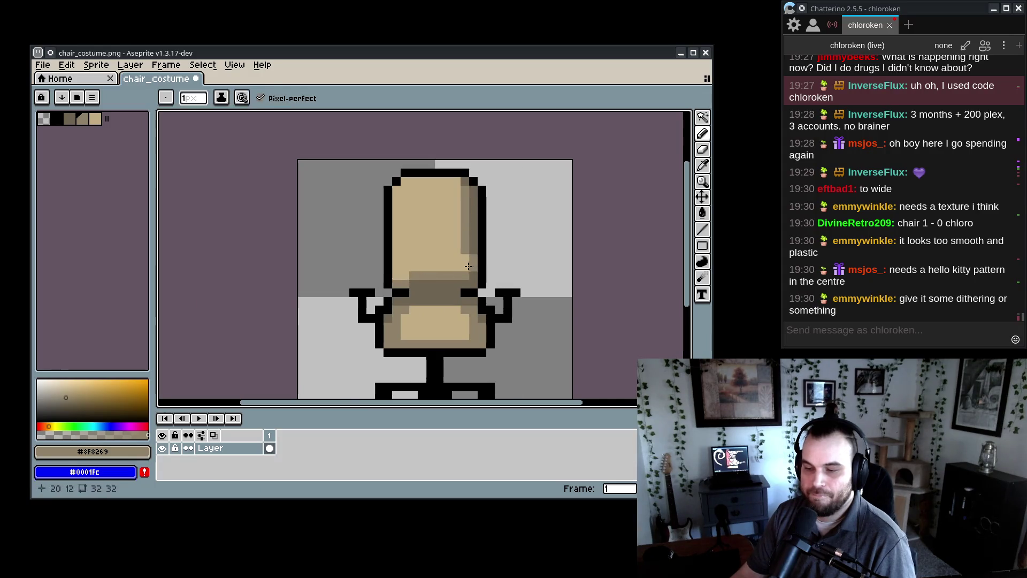
pyautogui.moveTo(465, 266); pyautogui.dragTo(465, 206)
pyautogui.keyDown('alt'); pyautogui.click(431, 208); pyautogui.keyUp('alt')
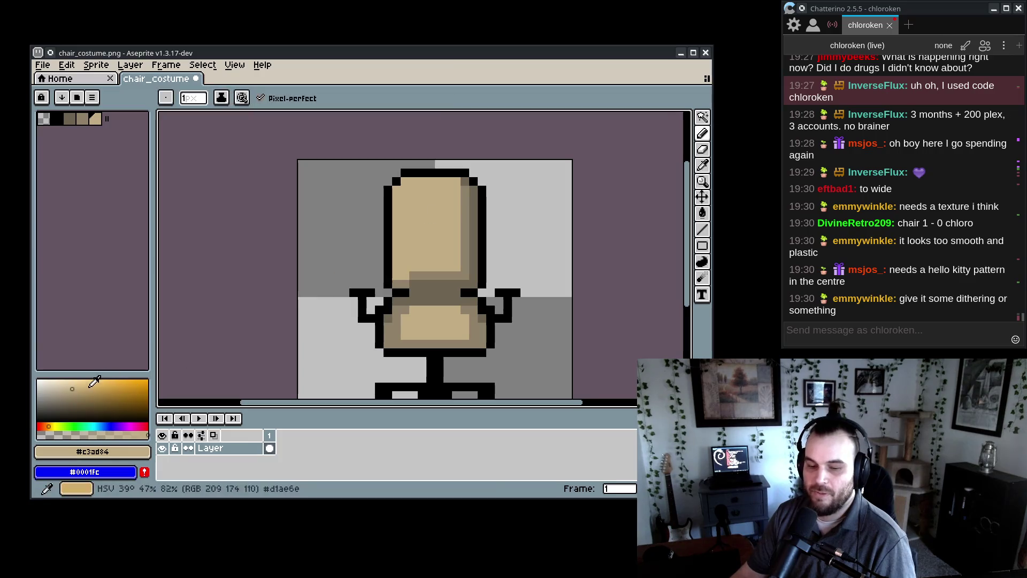
pyautogui.moveTo(399, 196)
pyautogui.mouseDown()
pyautogui.moveTo(397, 217)
pyautogui.moveTo(419, 180)
pyautogui.mouseUp()
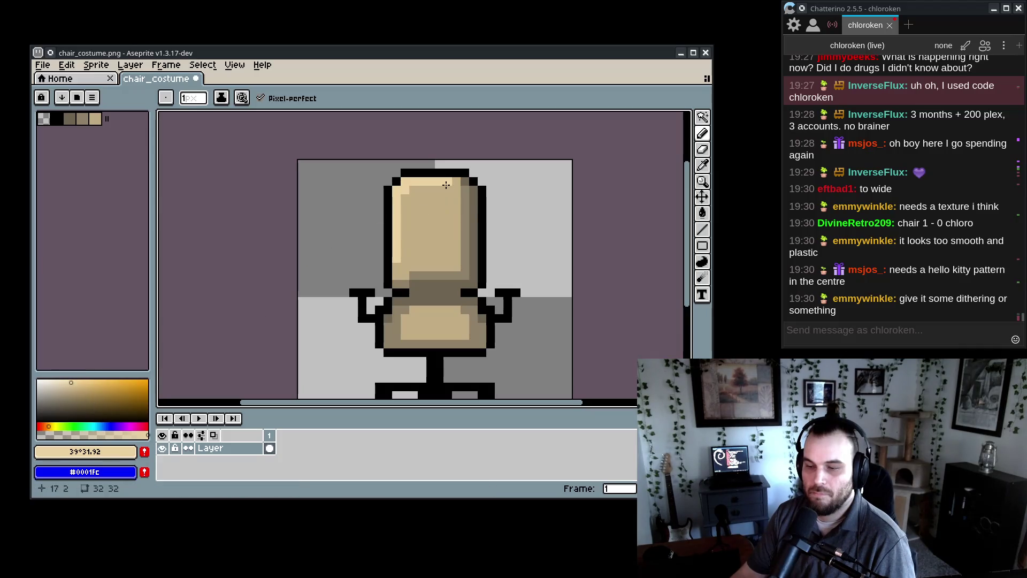
# - Choose a slightly lighter tan, then Magic Wand-select the tan seat and backrest areas
pyautogui.click(77, 385)
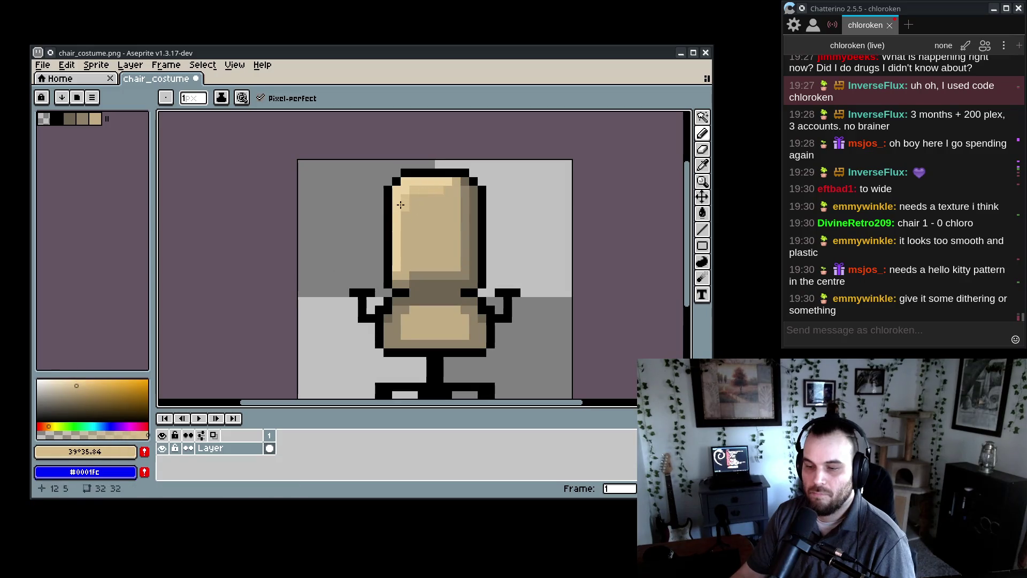
pyautogui.press('ctrl')
pyautogui.scroll(-5, 402, 212)
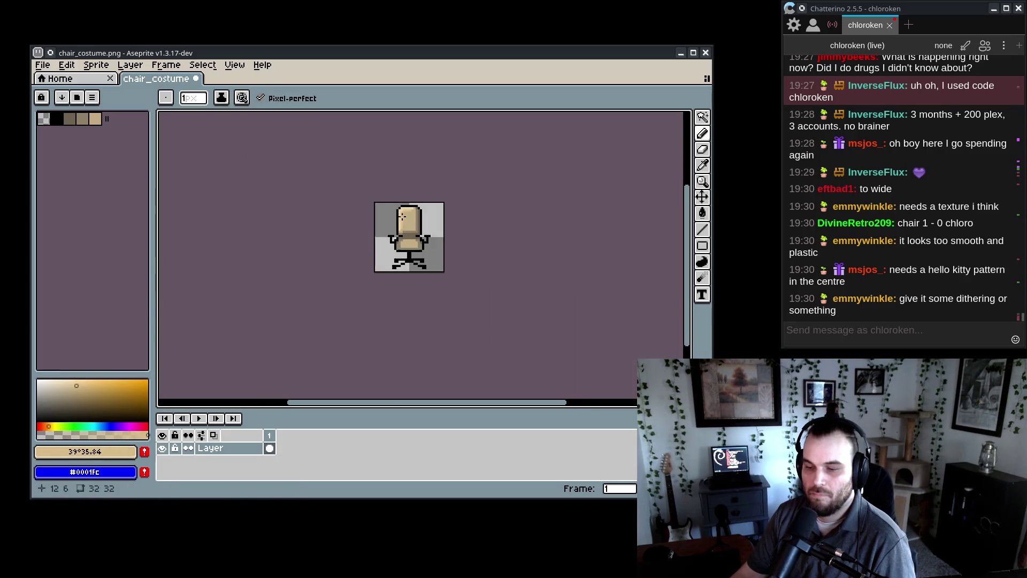
pyautogui.scroll(4, 407, 240)
pyautogui.scroll(-2, 455, 300)
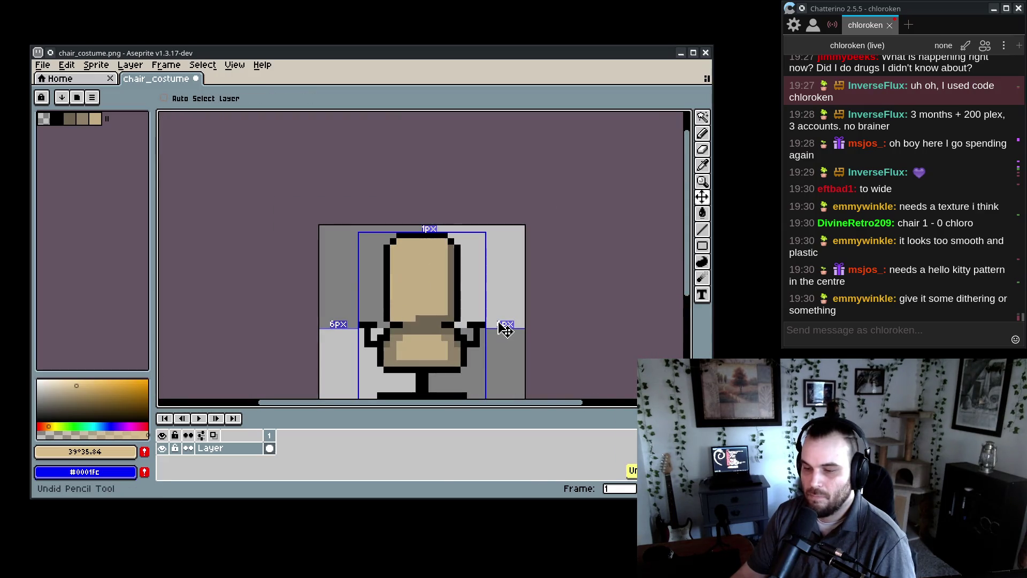
pyautogui.press('b')
pyautogui.scroll(-4, 523, 310)
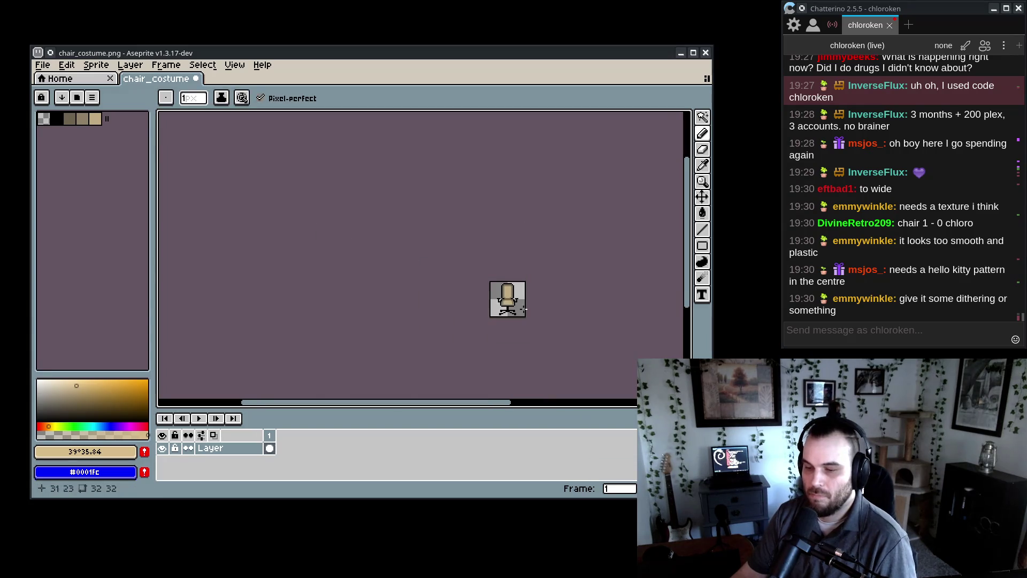
pyautogui.scroll(5, 531, 313)
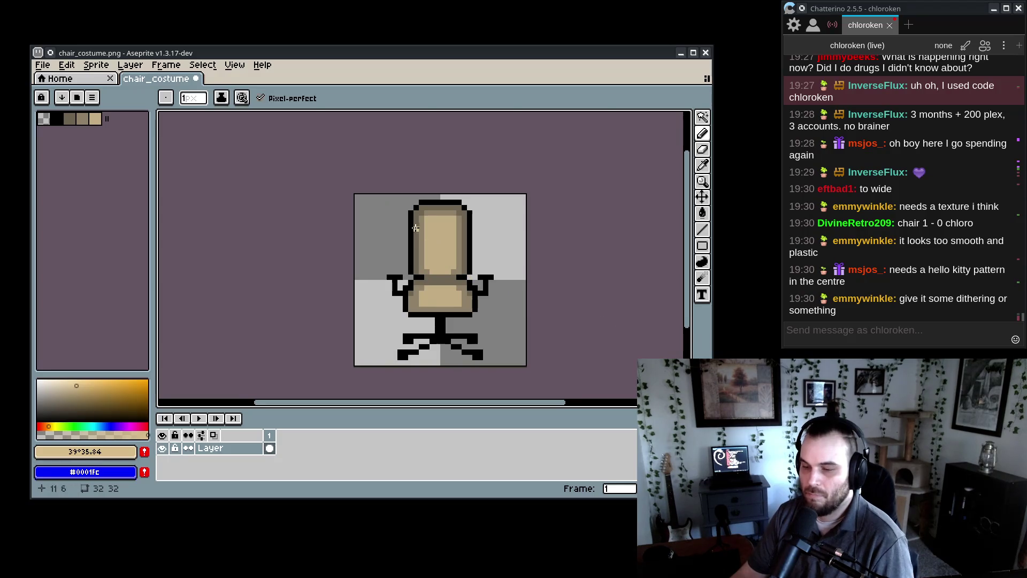
pyautogui.press('w')
pyautogui.click(420, 235)
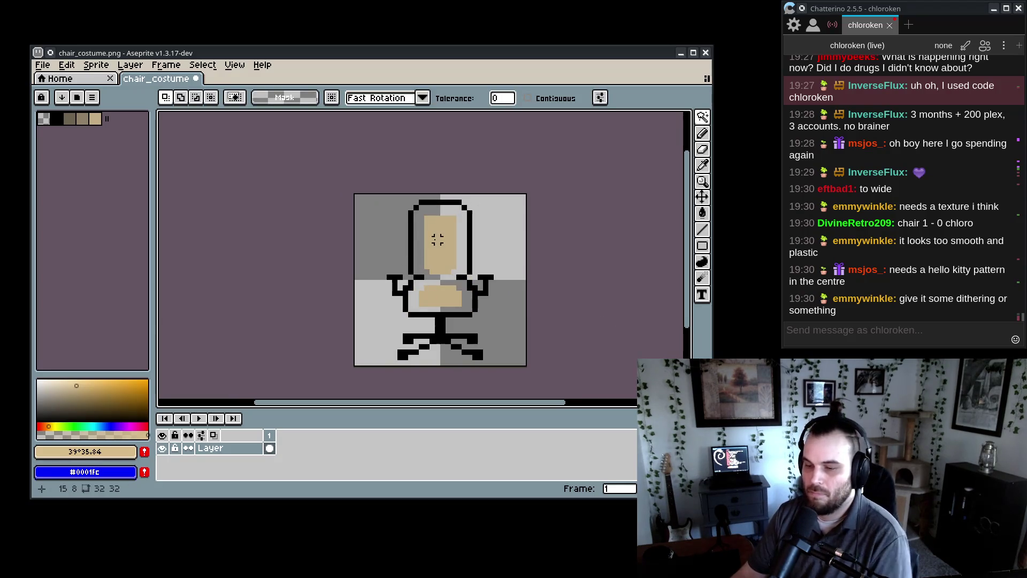
# - Delete the selected tan cushion fill, then draw and undo a trial diagonal line on the backrest
pyautogui.press('Delete')
pyautogui.hotkey('ctrl', 'd')
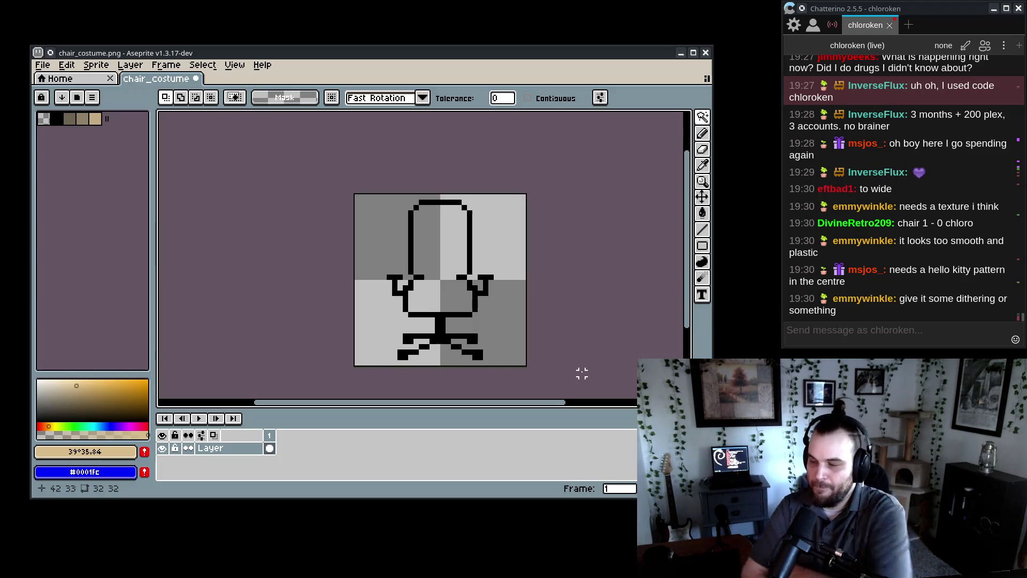
pyautogui.click(703, 228)
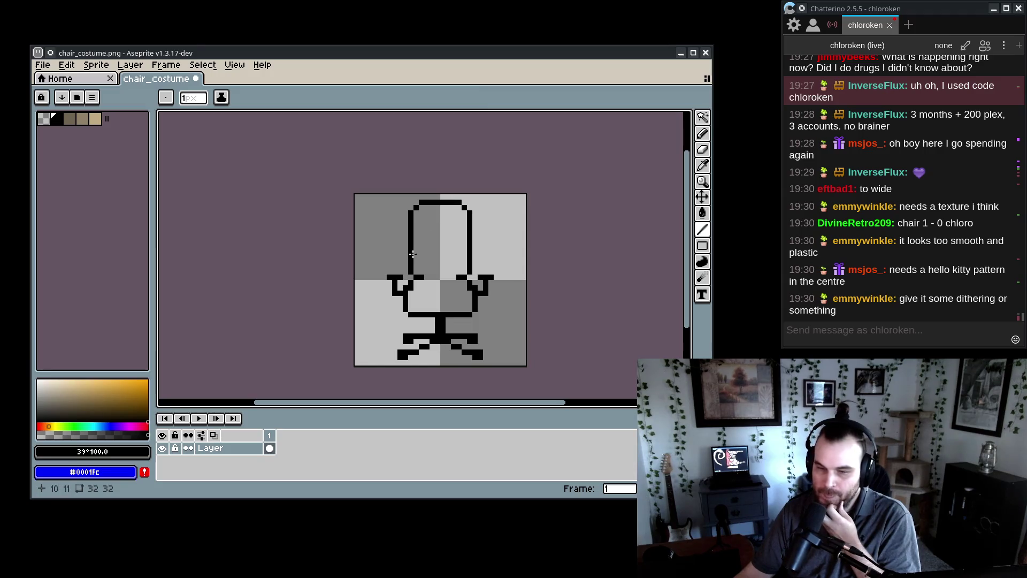
pyautogui.moveTo(443, 256); pyautogui.dragTo(455, 275)
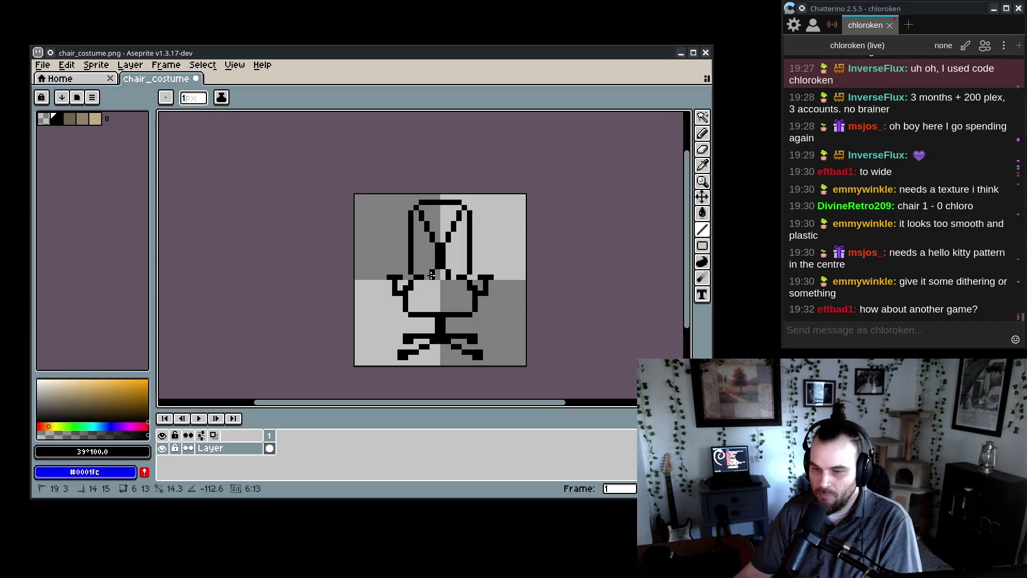
pyautogui.hotkey('ctrl', 'z')
pyautogui.hotkey('ctrl', 'z')
pyautogui.hotkey('ctrl', 'z')
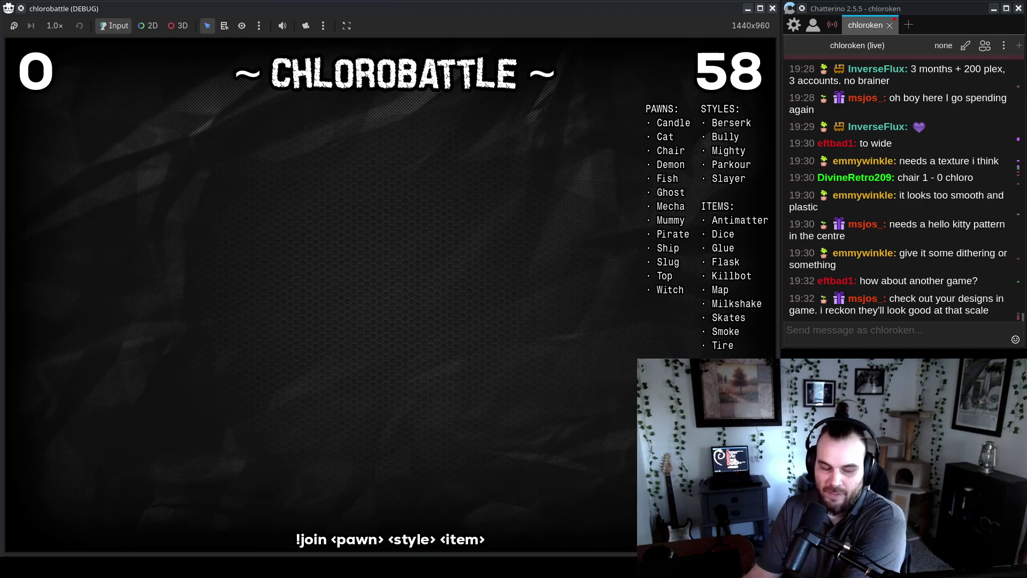
# - Flip briefly to Aseprite, then back to the running chlorobattle debug game window
pyautogui.hotkey('alt', 'Tab')
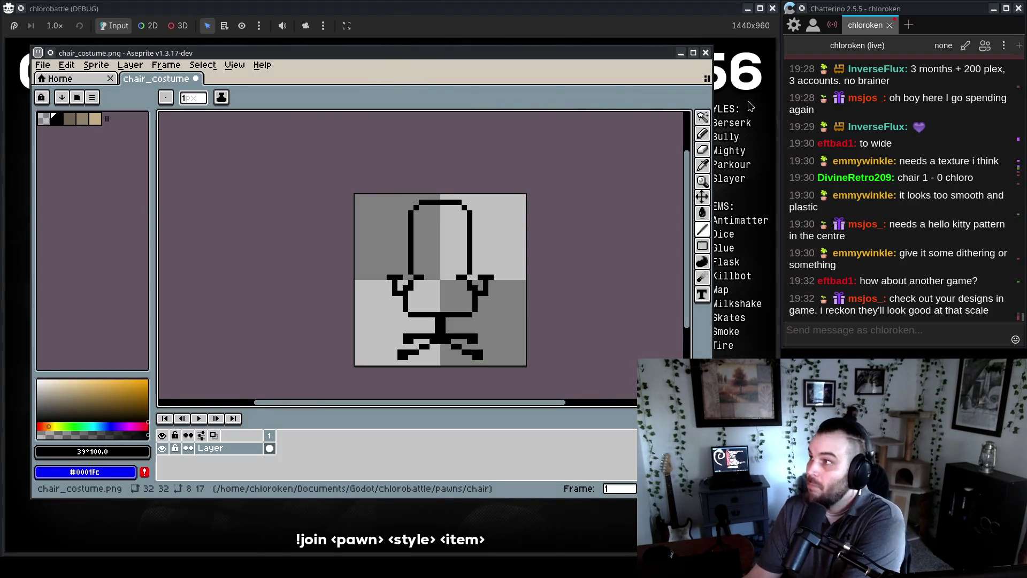
pyautogui.hotkey('alt', 'Tab')
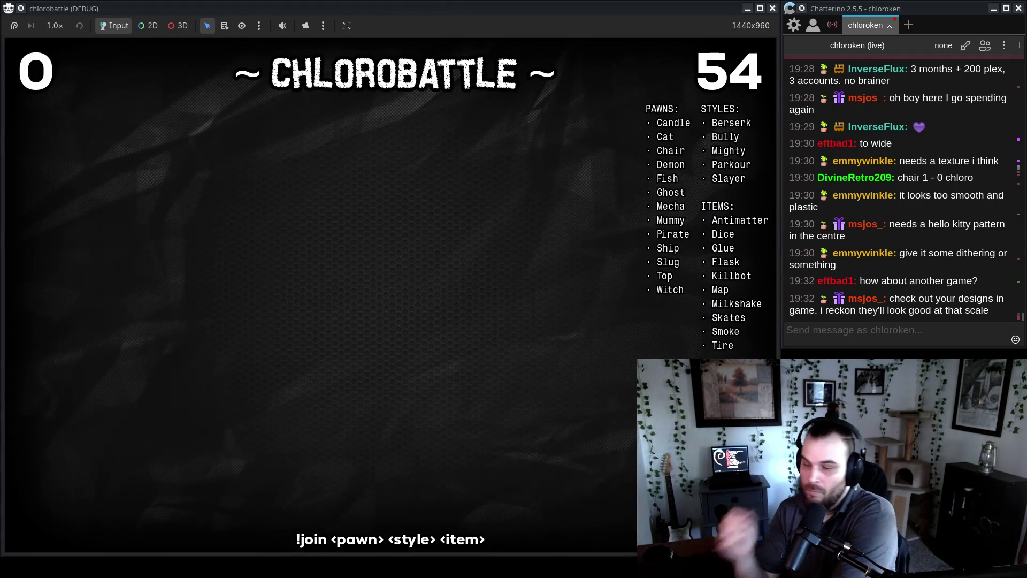